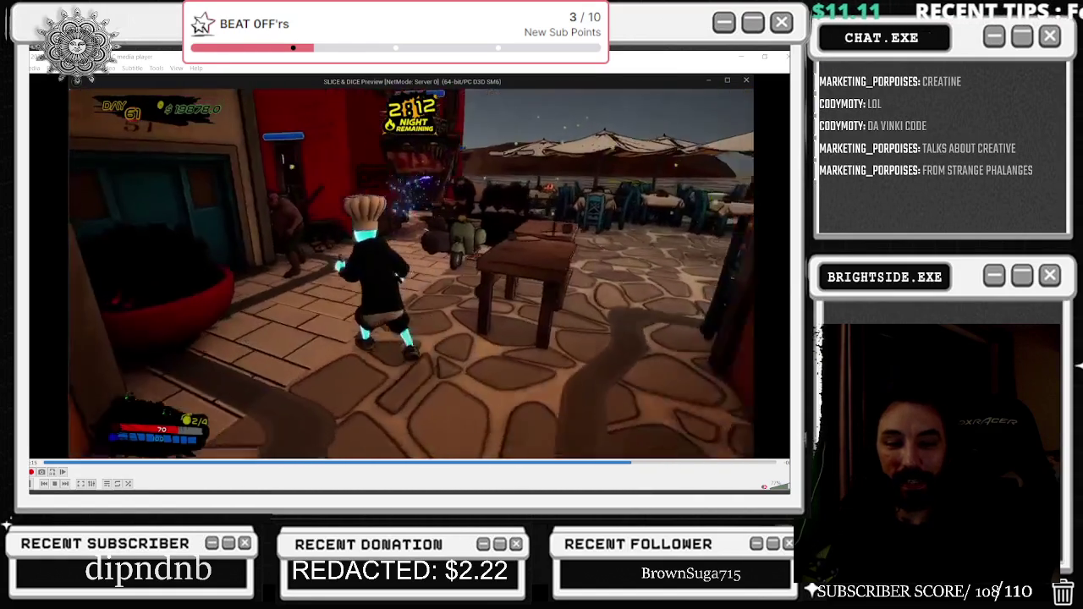
Switch from the VLC gameplay clip to the Streamlabs Recent Events list and scroll it up
key("alt+Tab")
scroll(410, 313, "up", 5)
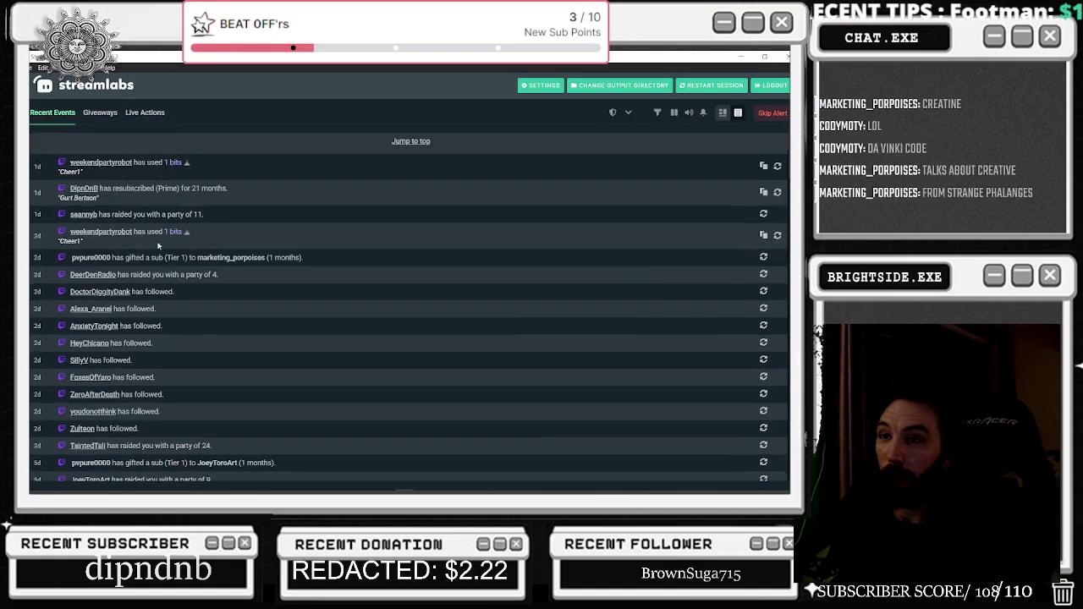
scroll(410, 313, "up", 5)
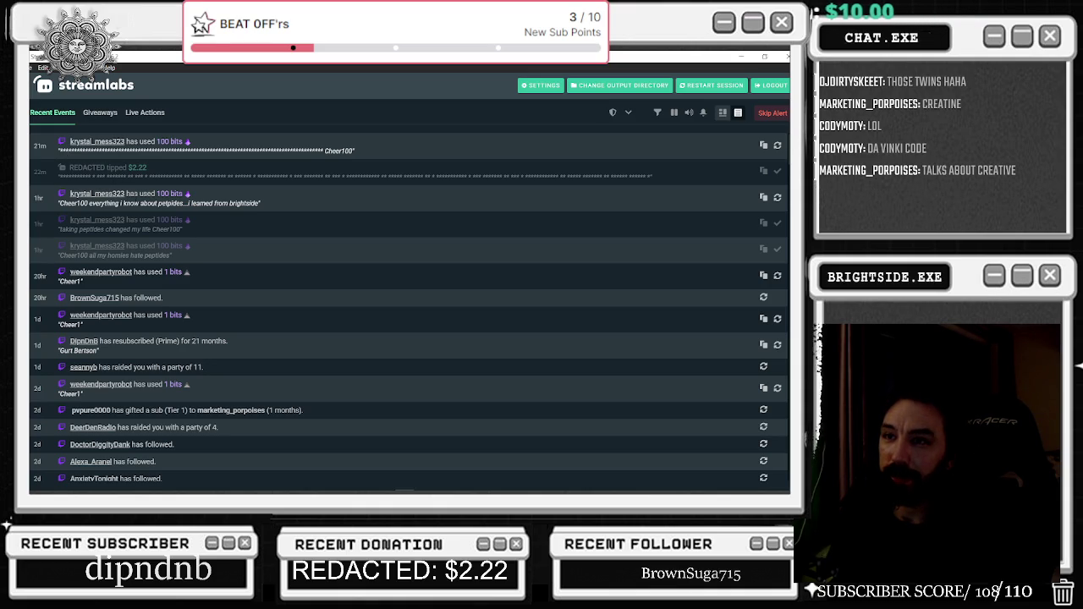
scroll(144, 326, "down", 2)
scroll(144, 326, "down", 1)
scroll(143, 325, "down", 1)
scroll(144, 326, "down", 1)
scroll(410, 313, "down", 2)
scroll(409, 313, "down", 2)
scroll(410, 313, "down", 2)
scroll(410, 313, "down", 2)
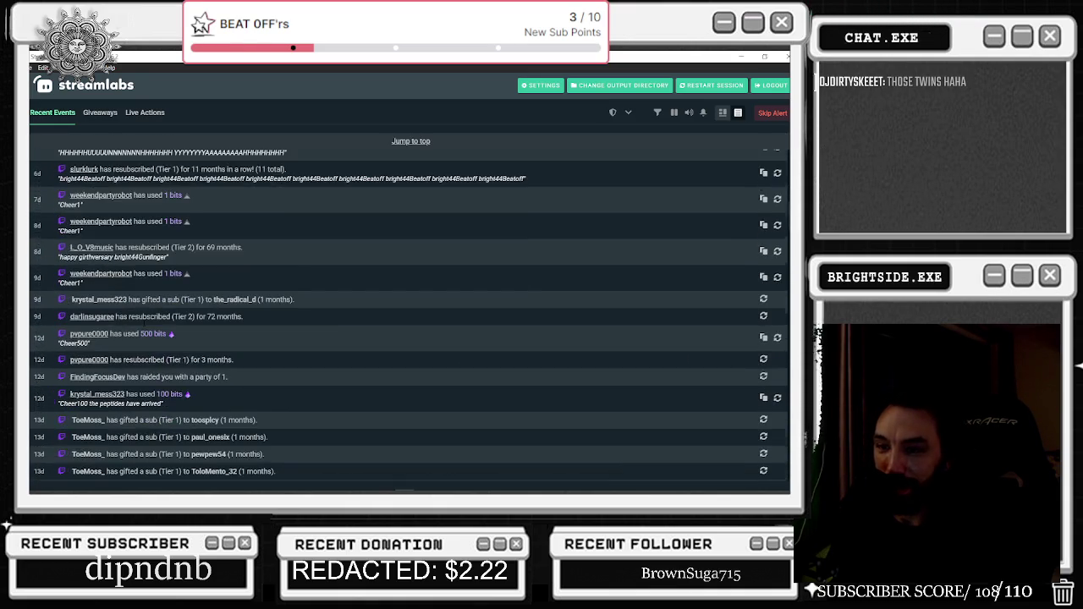
scroll(135, 327, "down", 2)
scroll(135, 327, "down", 2)
scroll(107, 341, "down", 2)
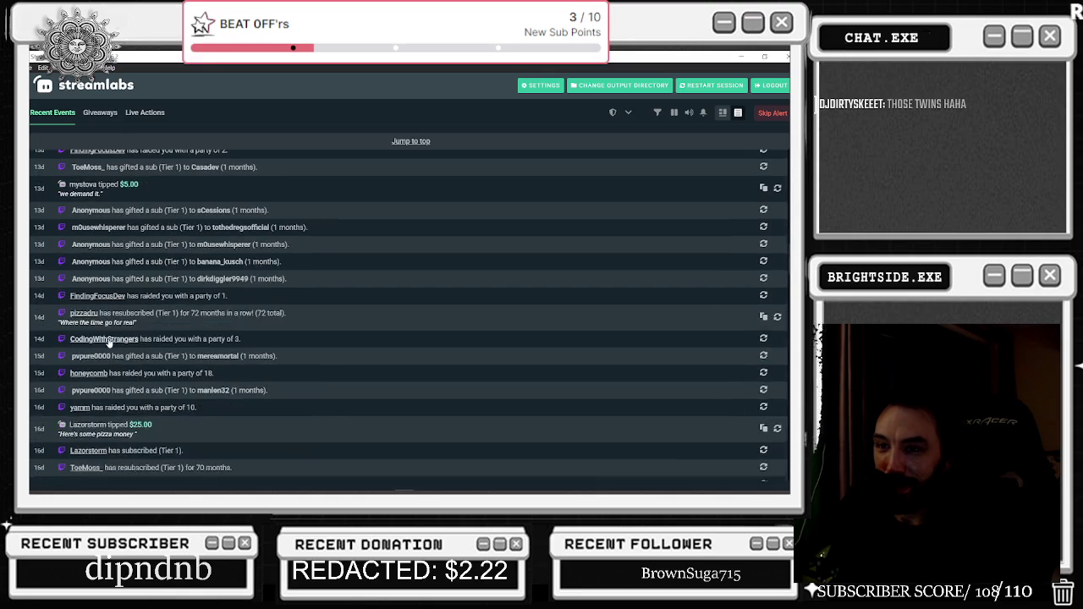
scroll(80, 240, "down", 2)
scroll(81, 240, "down", 3)
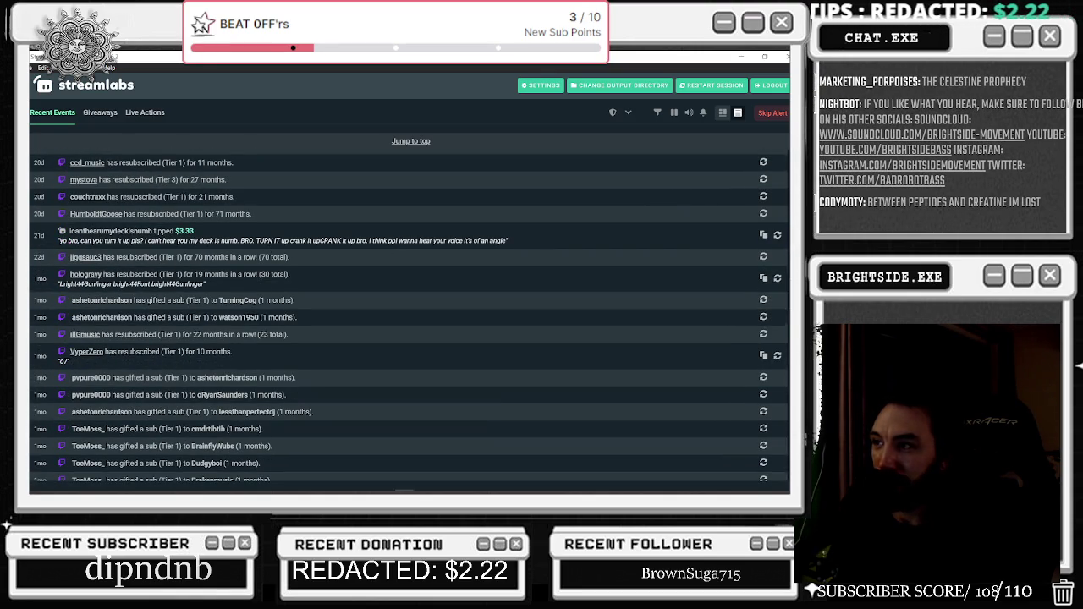
scroll(177, 379, "down", 2)
scroll(176, 378, "down", 1)
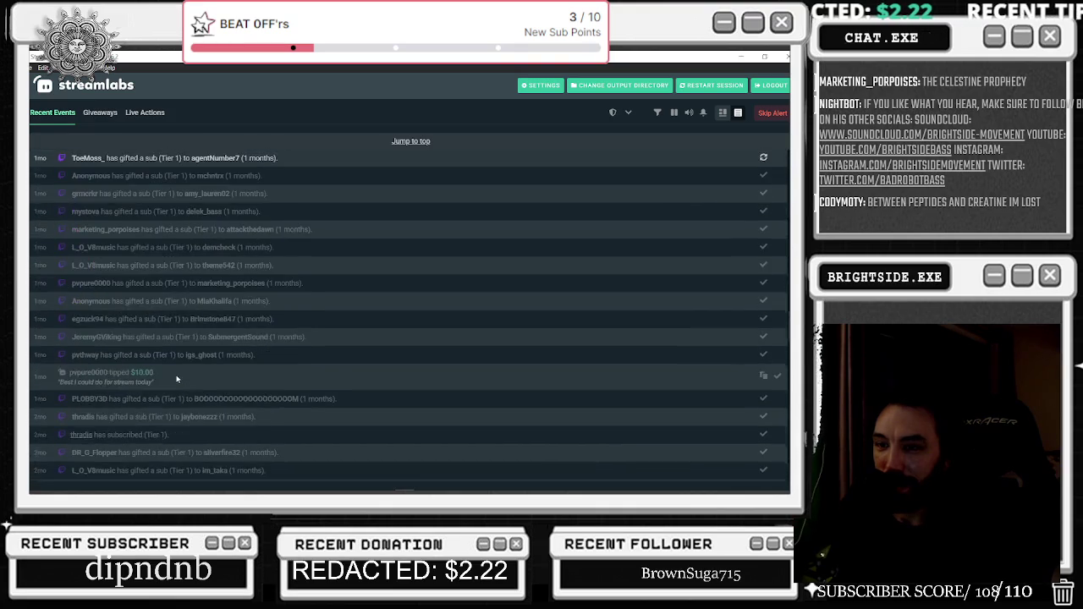
scroll(177, 378, "down", 1)
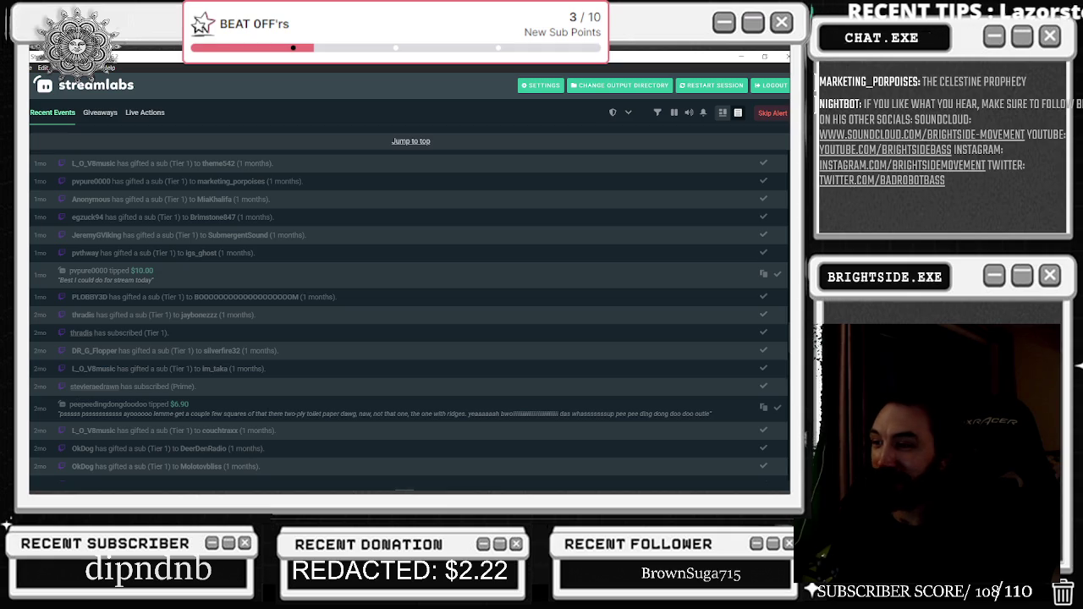
scroll(519, 400, "down", 2)
scroll(519, 399, "down", 2)
scroll(491, 389, "down", 2)
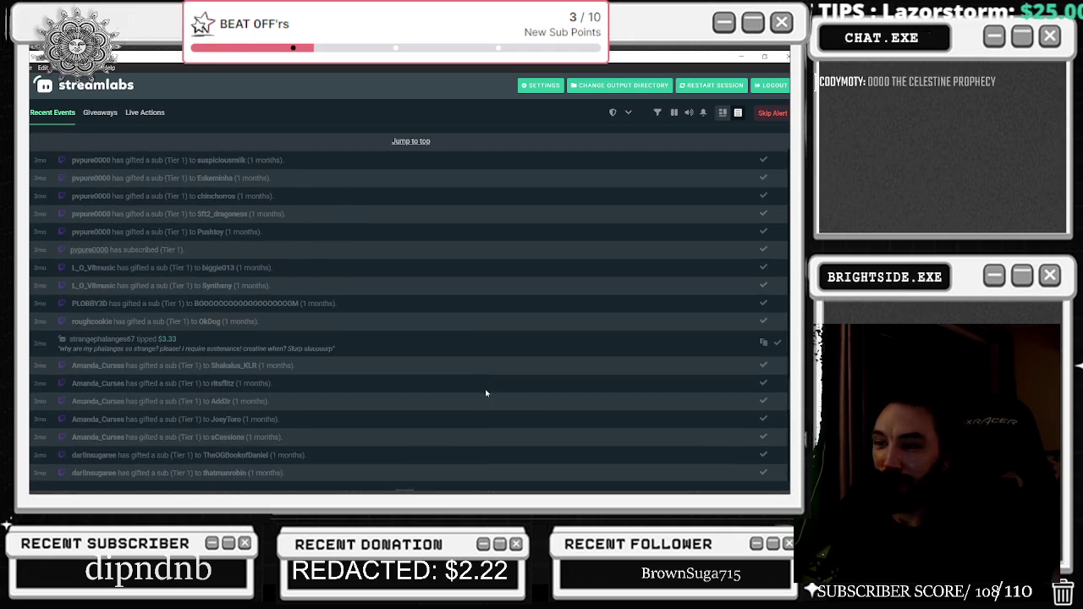
scroll(474, 391, "down", 2)
scroll(471, 389, "up", 3)
scroll(455, 391, "up", 1)
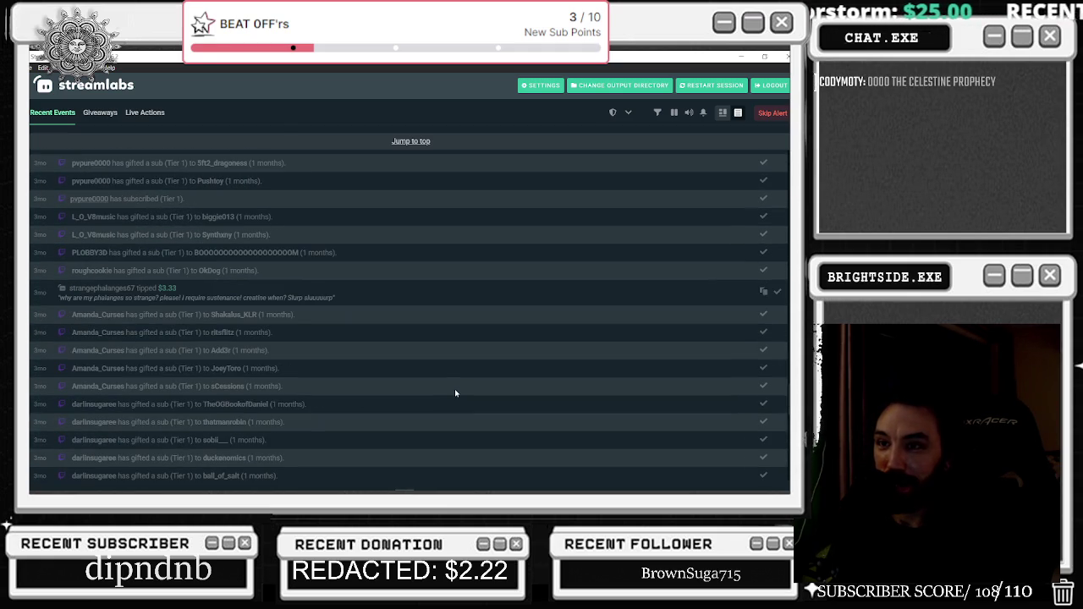
scroll(455, 393, "down", 3)
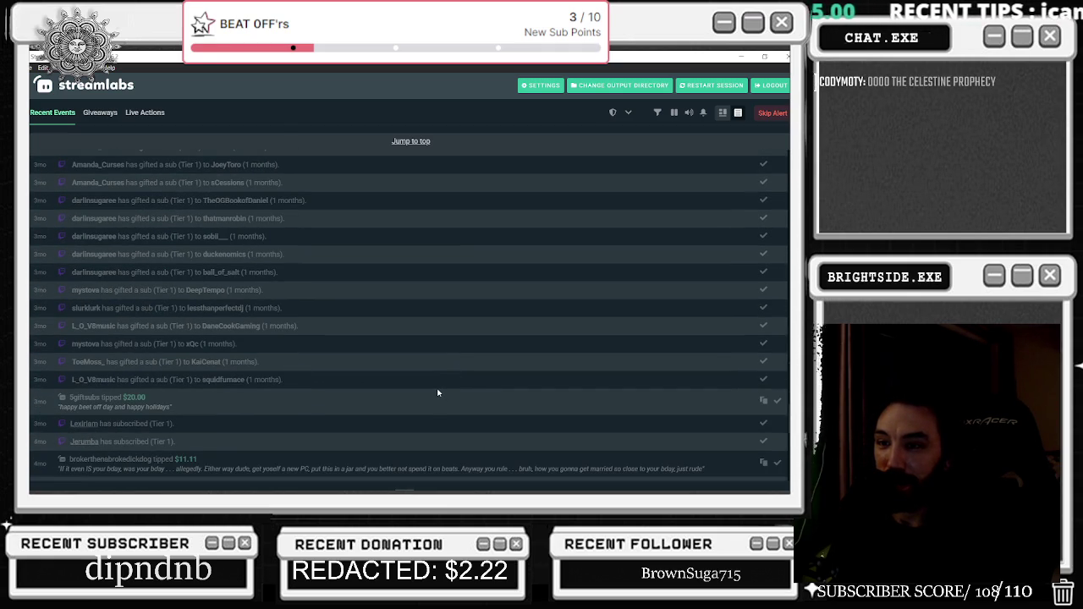
scroll(422, 391, "down", 2)
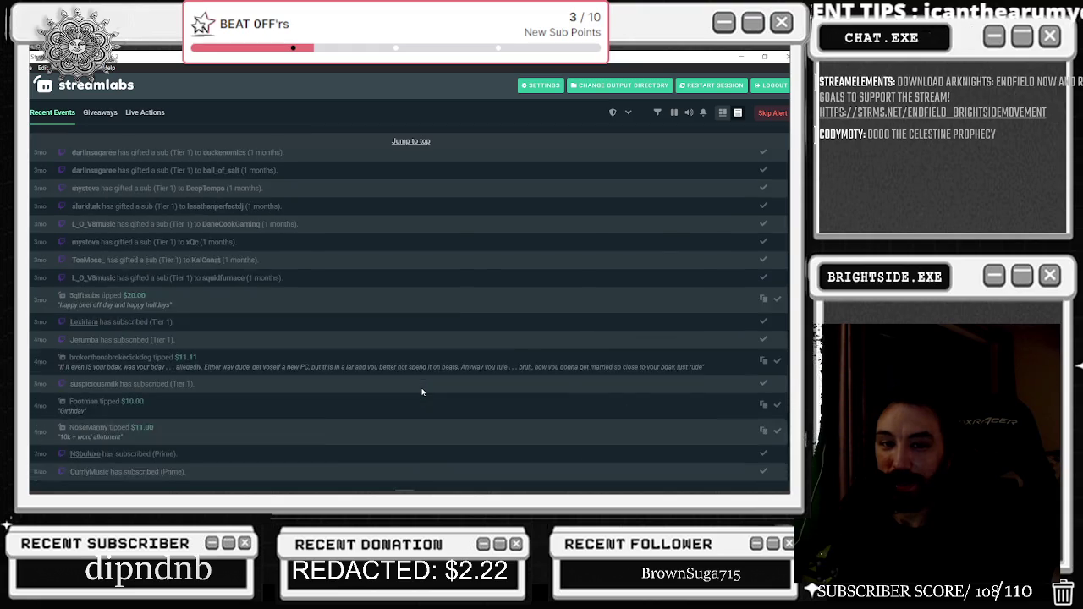
scroll(422, 392, "down", 1)
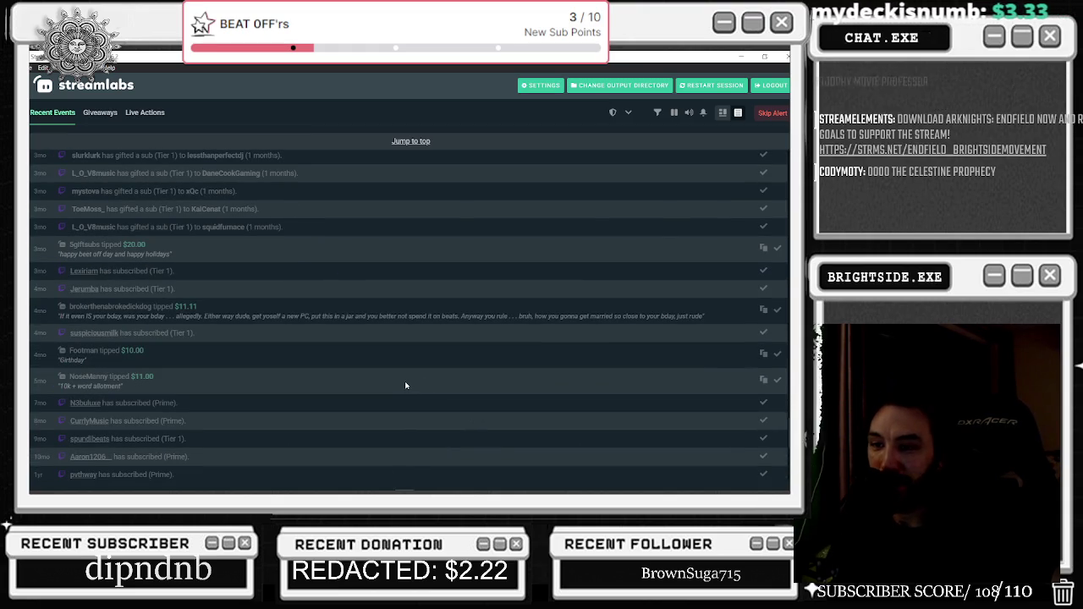
scroll(406, 386, "down", 2)
scroll(406, 385, "down", 2)
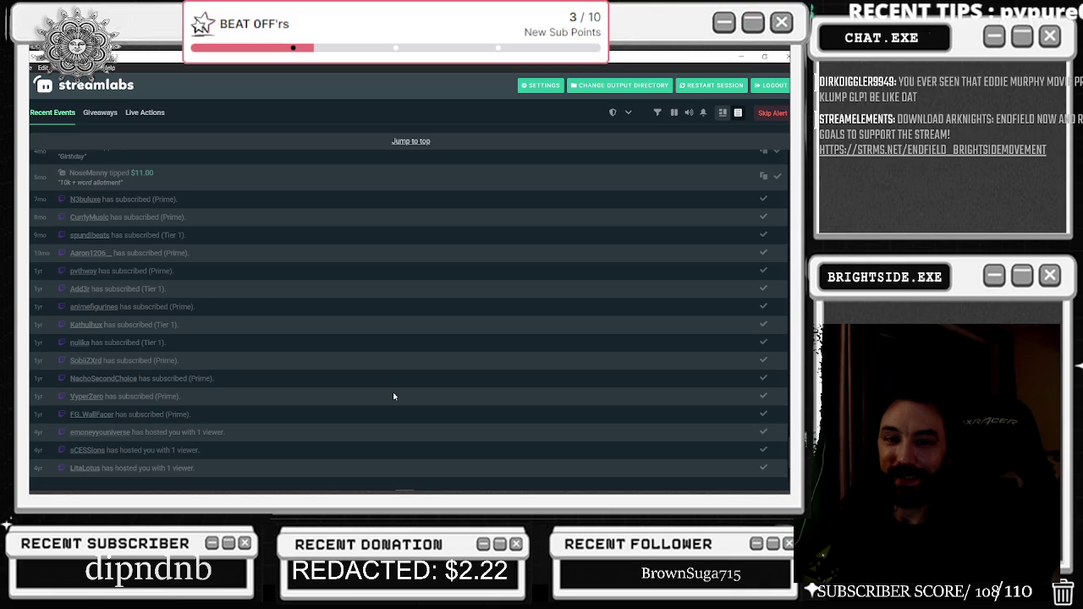
scroll(394, 396, "down", 2)
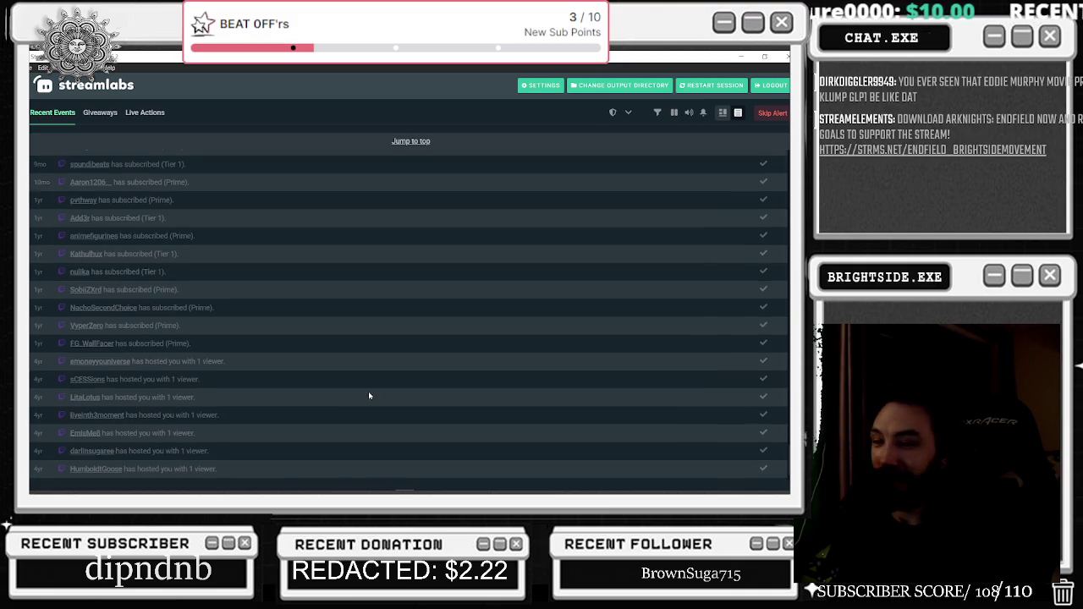
scroll(294, 406, "up", 3)
scroll(293, 408, "up", 3)
scroll(292, 404, "down", 3)
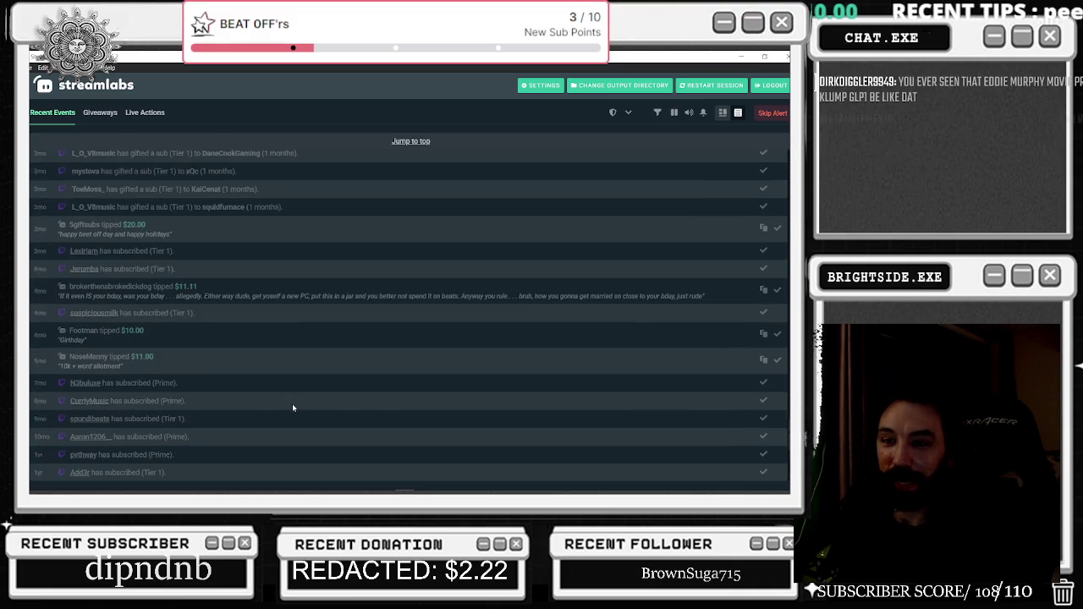
scroll(188, 390, "down", 3)
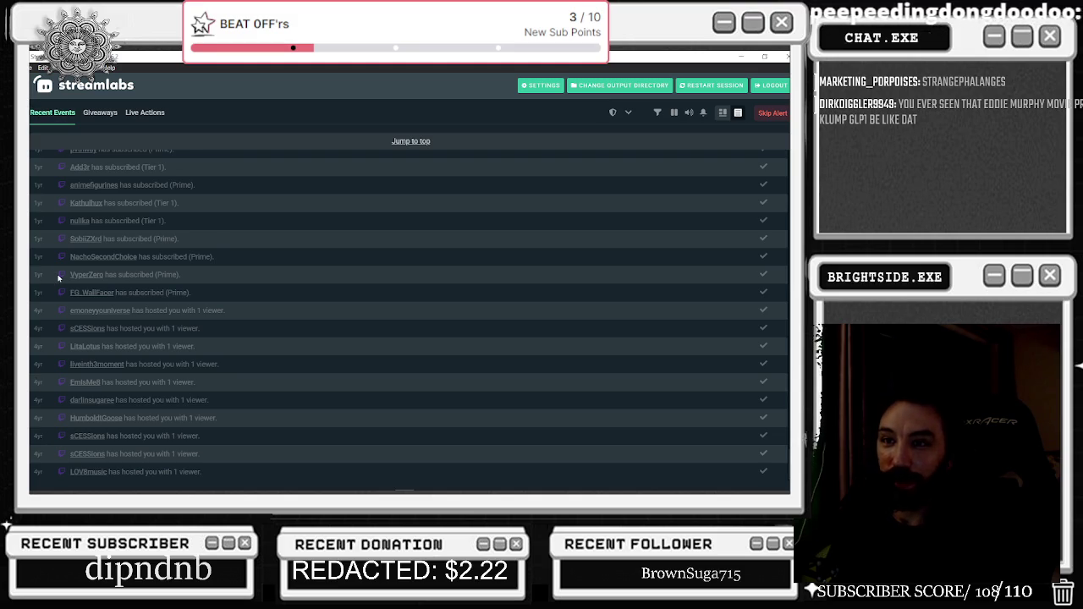
scroll(55, 264, "up", 1)
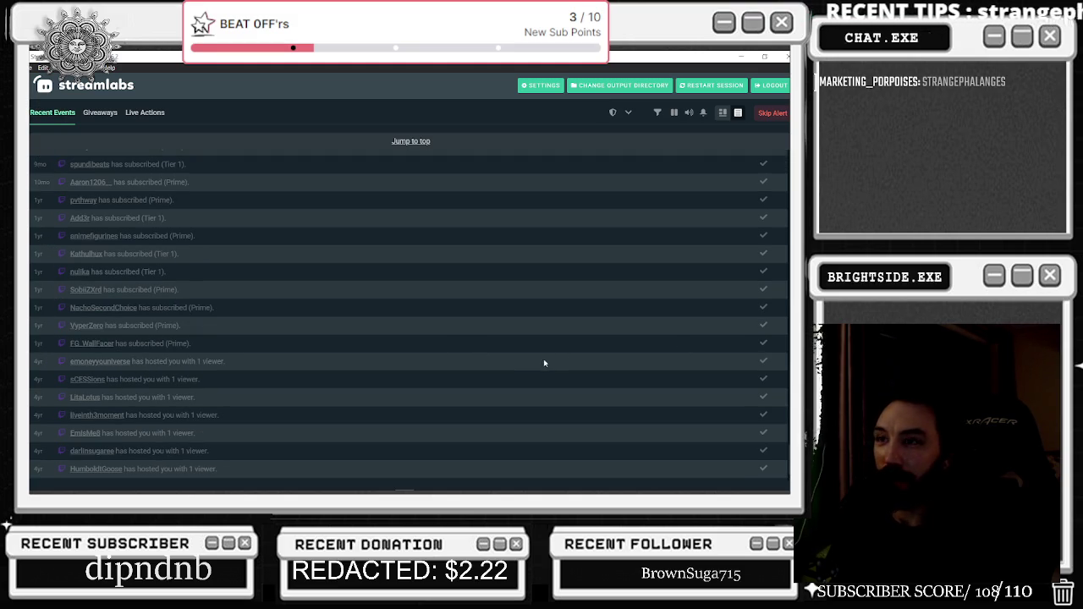
scroll(533, 374, "up", 3)
scroll(513, 377, "up", 3)
scroll(513, 376, "up", 2)
scroll(457, 355, "up", 3)
scroll(440, 351, "up", 3)
scroll(415, 342, "up", 3)
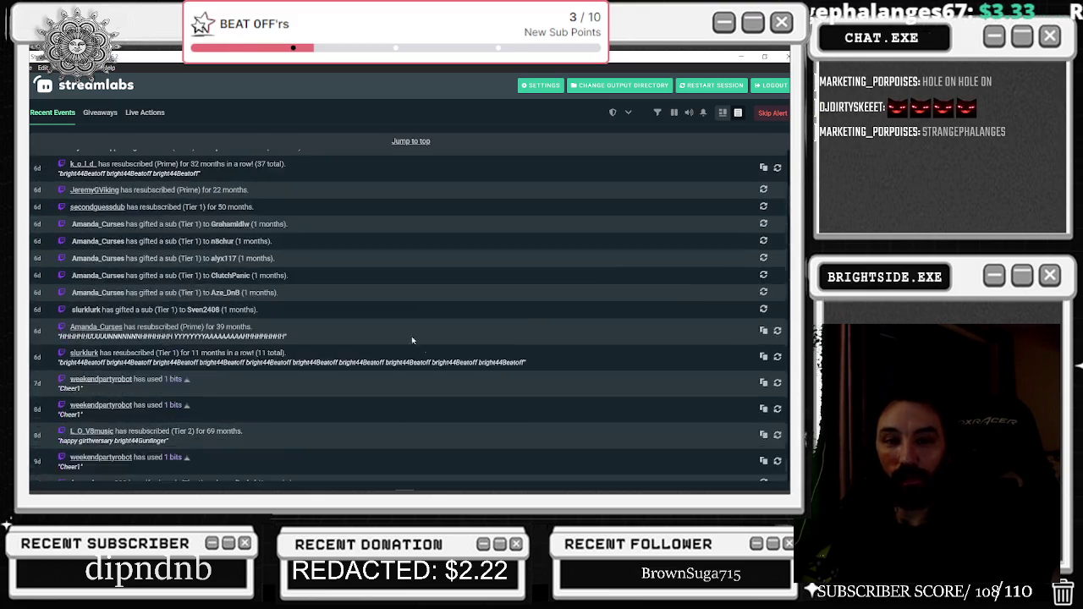
scroll(407, 347, "up", 3)
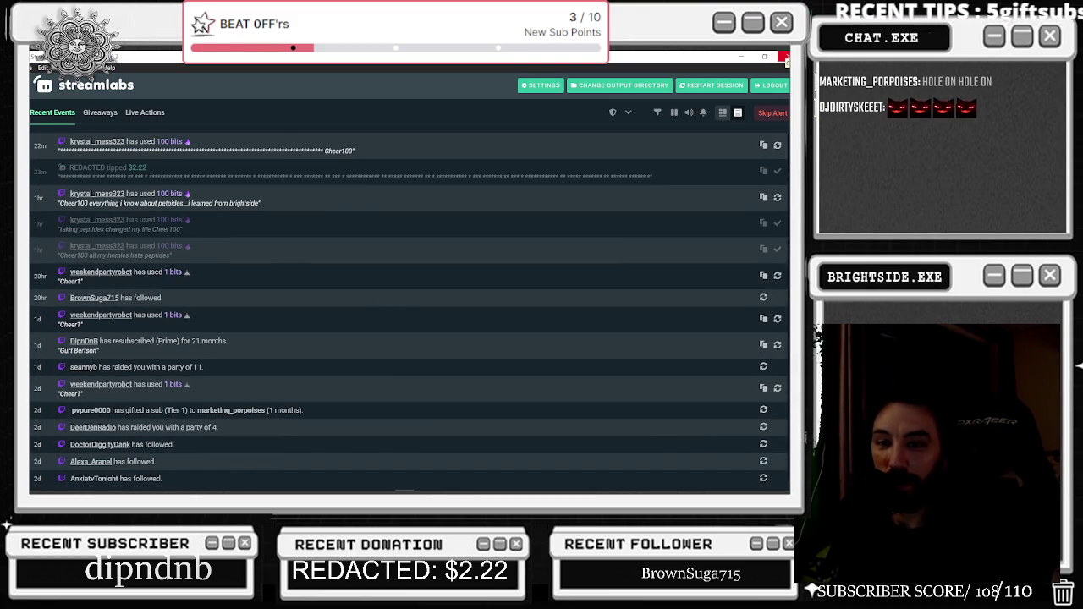
key("alt+Tab")
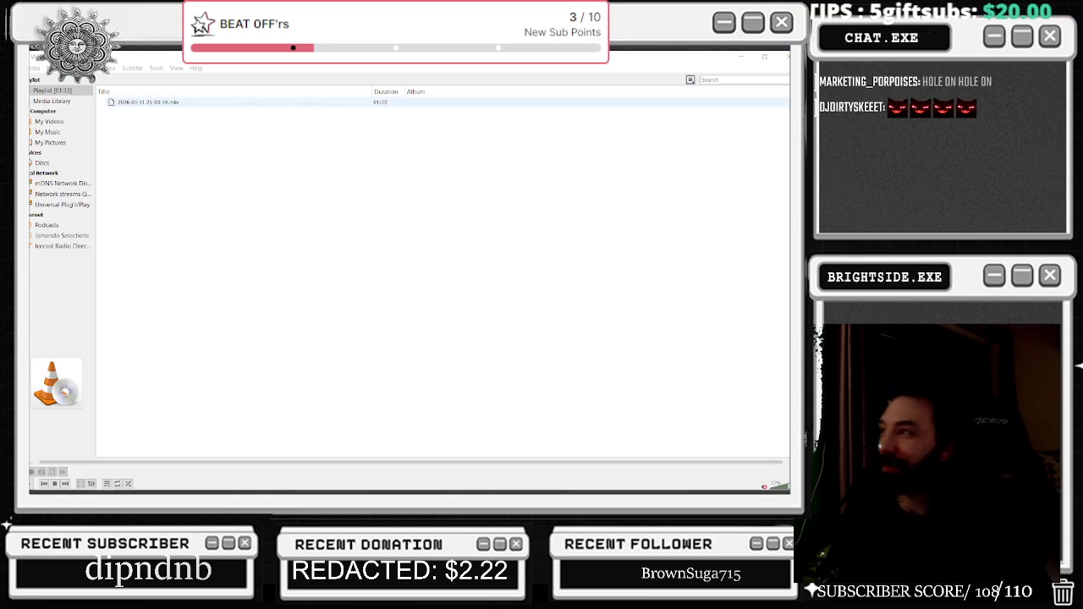
key("alt+Tab")
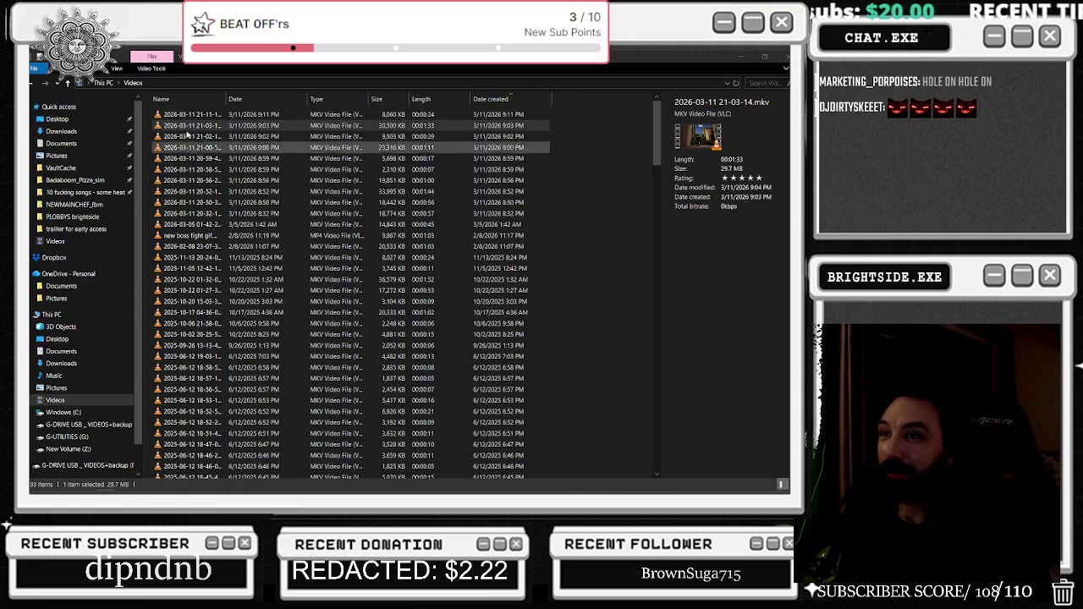
left_click(209, 119)
left_click(209, 126)
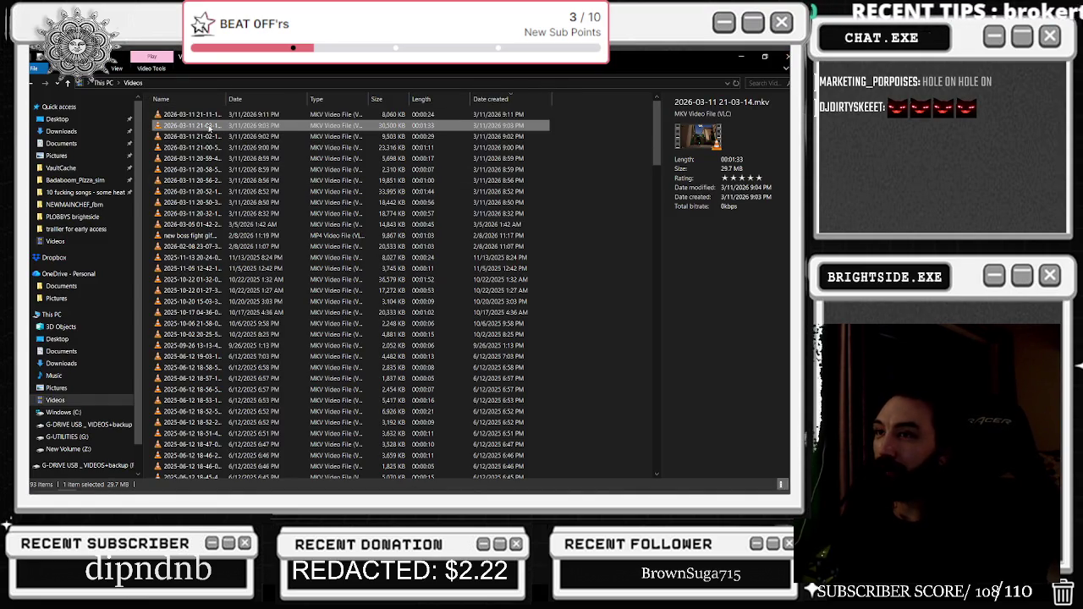
double_click(209, 126)
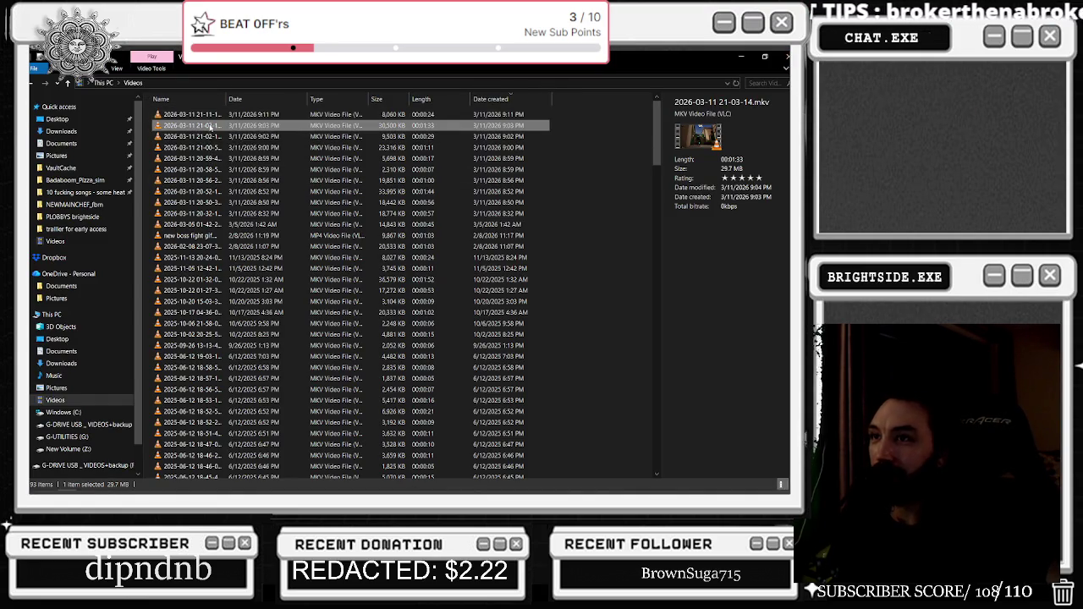
left_click(108, 463)
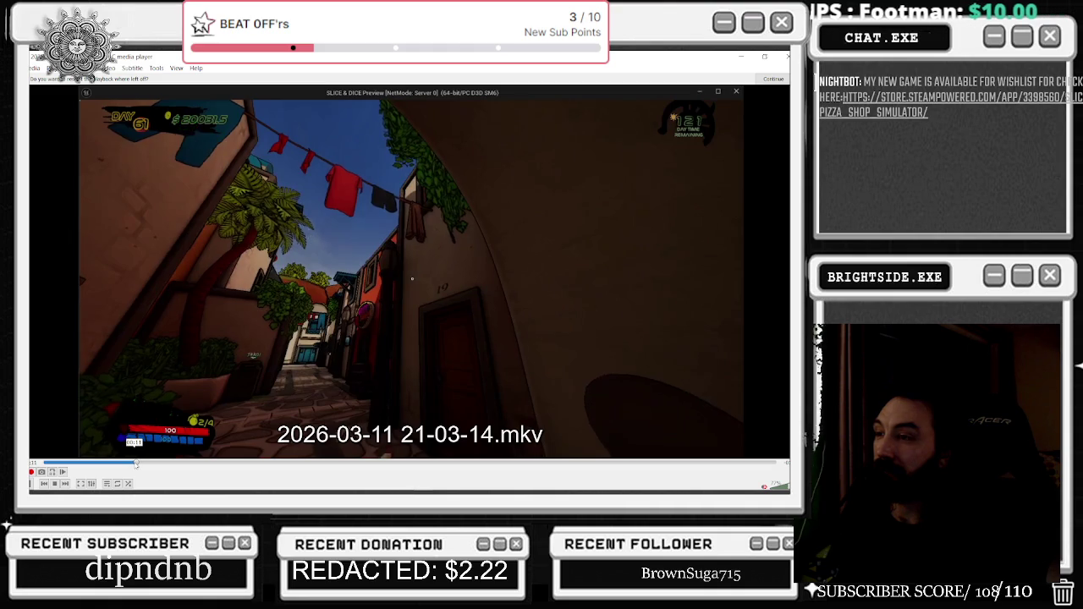
Skim the courtyard, restaurant fight and street scenes, replay from the start, then close VLC
left_click_drag(135, 464, 233, 465)
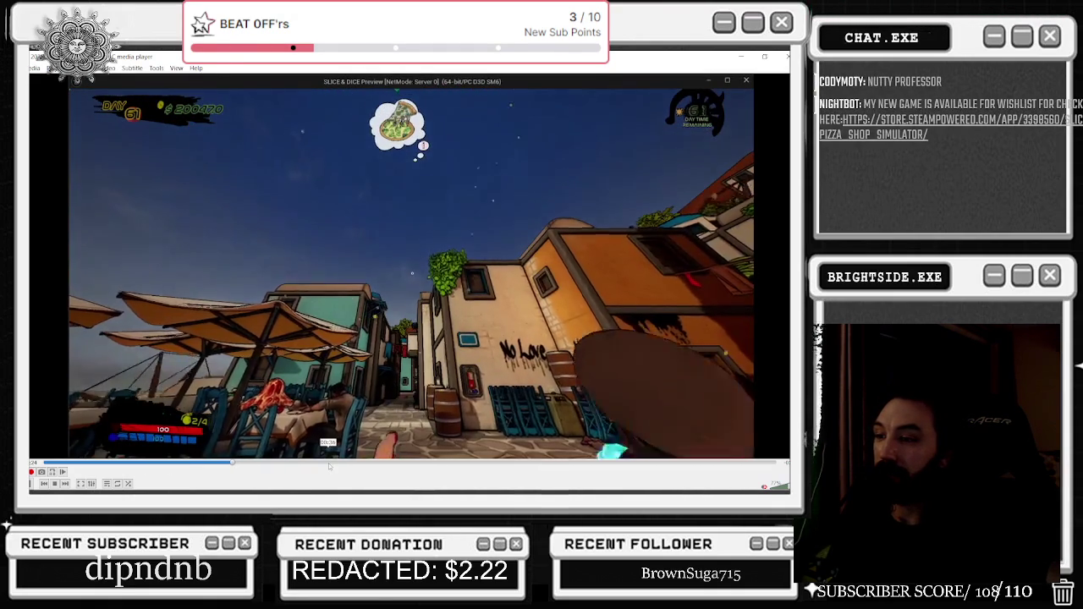
left_click(337, 465)
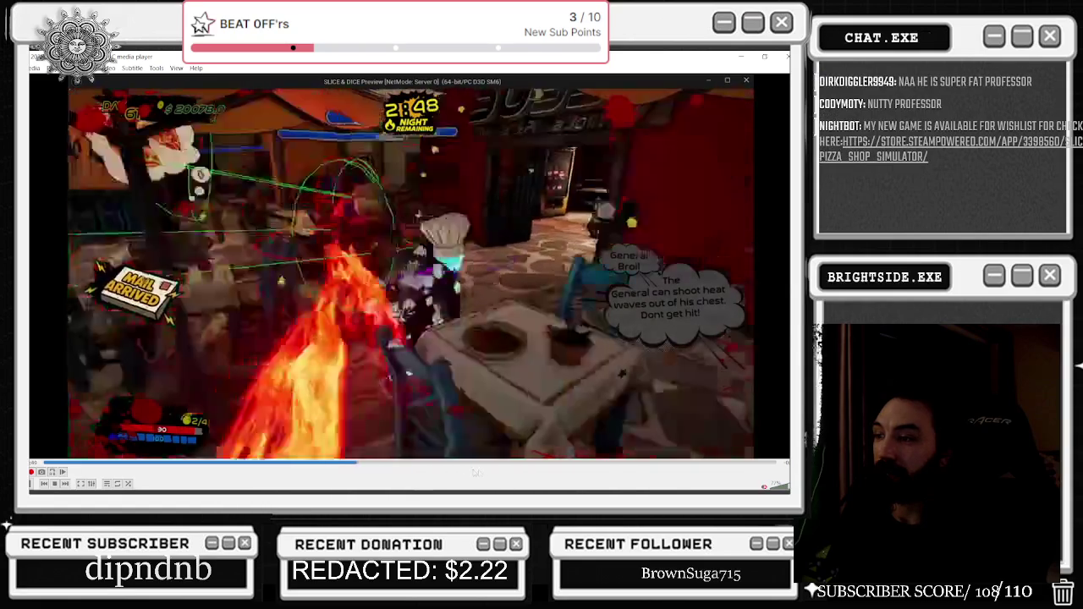
left_click(516, 465)
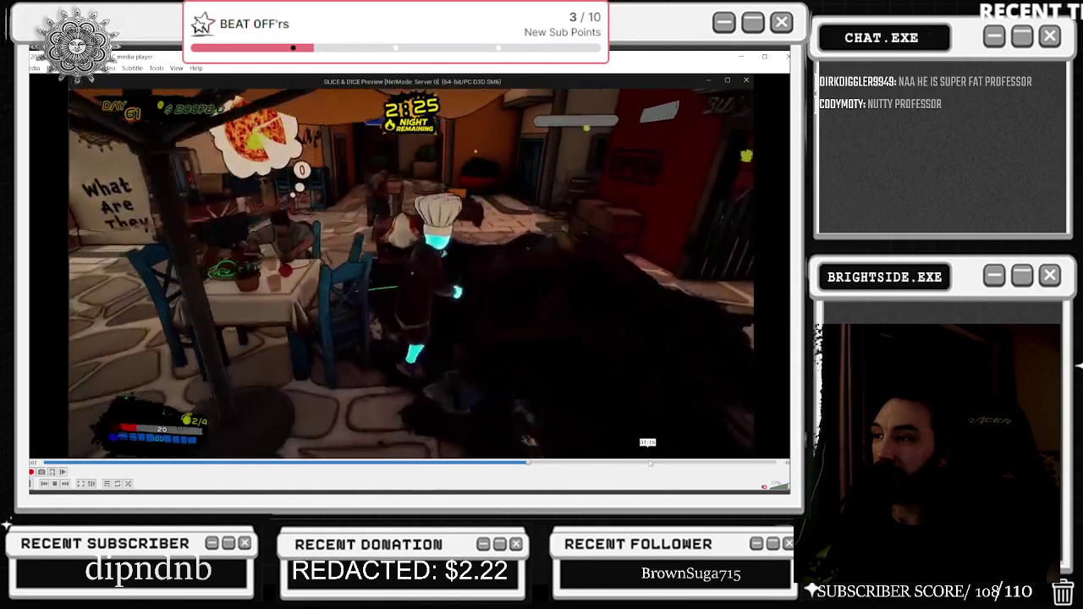
left_click(726, 464)
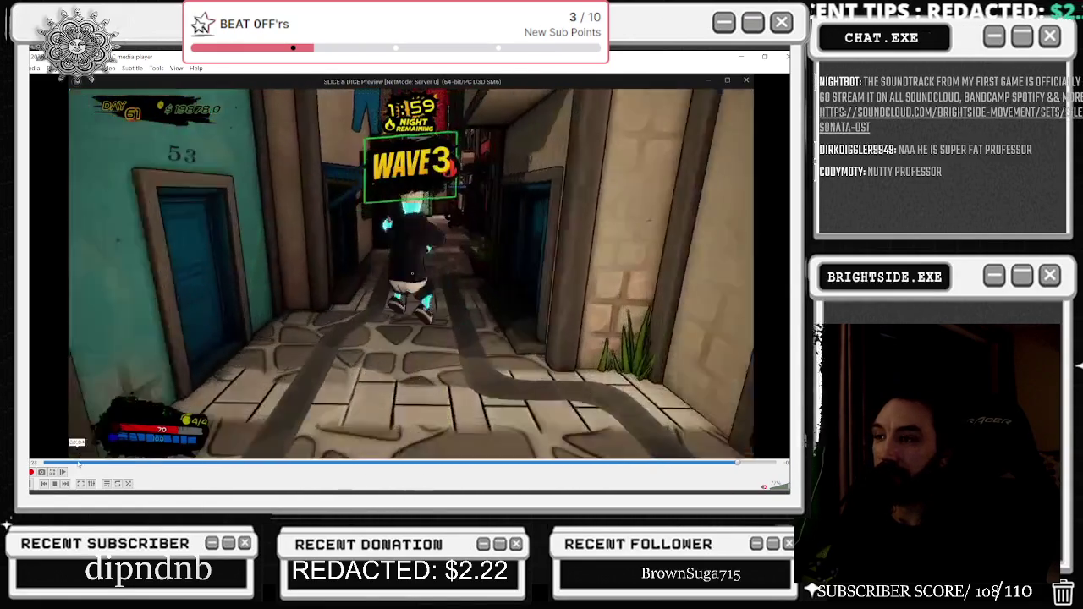
left_click(73, 465)
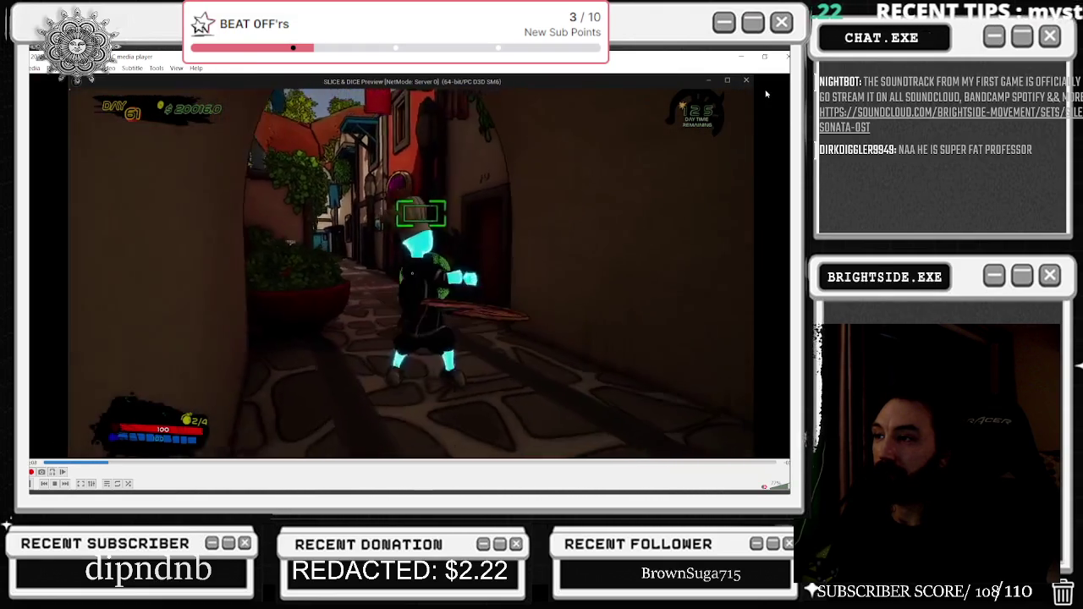
left_click(787, 57)
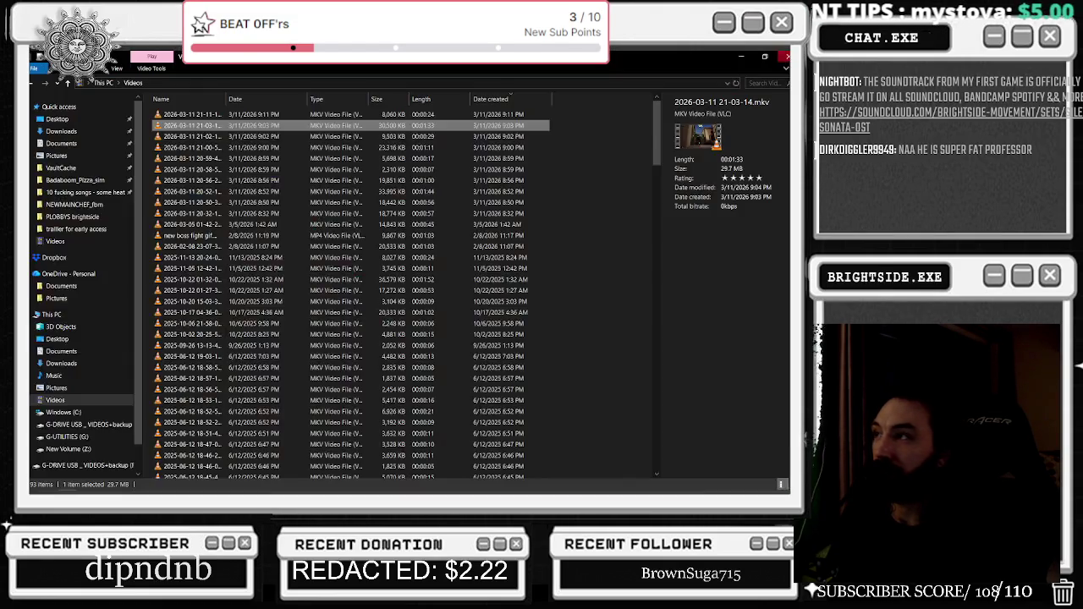
Preview a recent clip, delete the 21-03-14 clip, then play the 21-00-51 clip
double_click(212, 136)
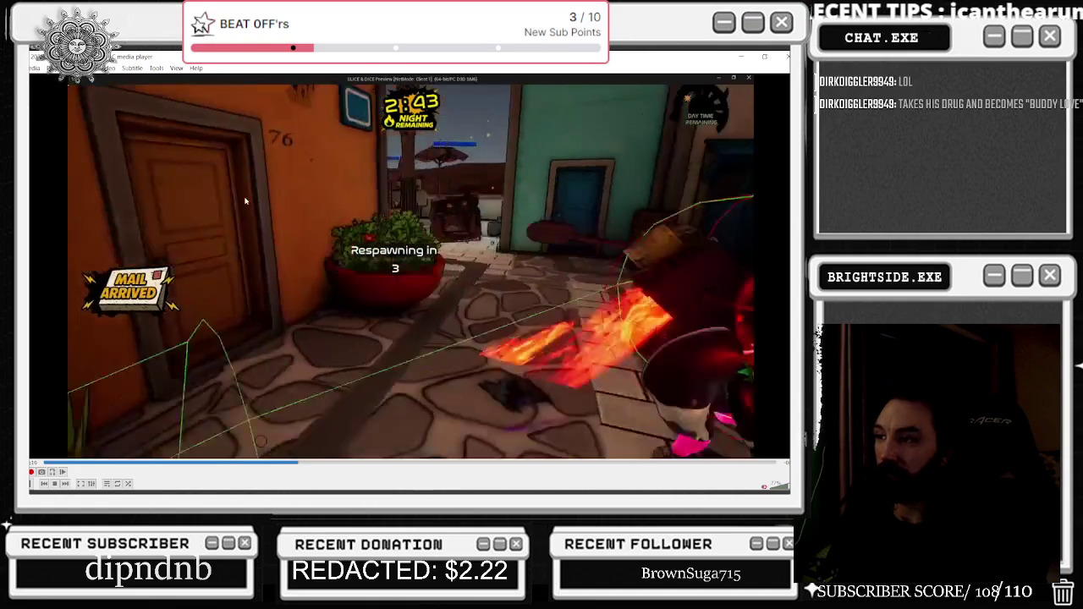
key("alt+F4")
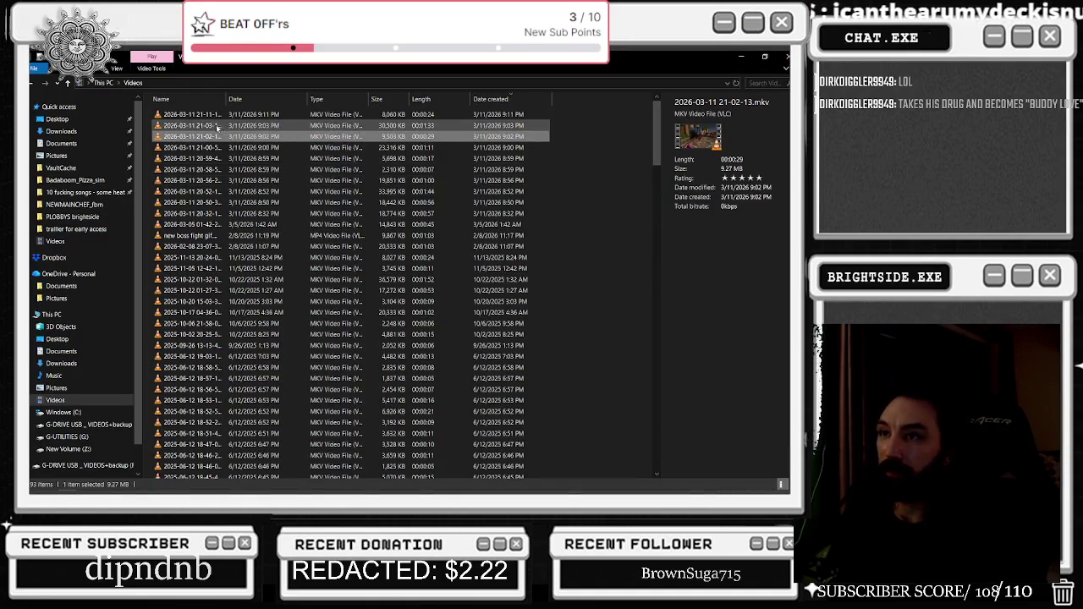
key("Delete")
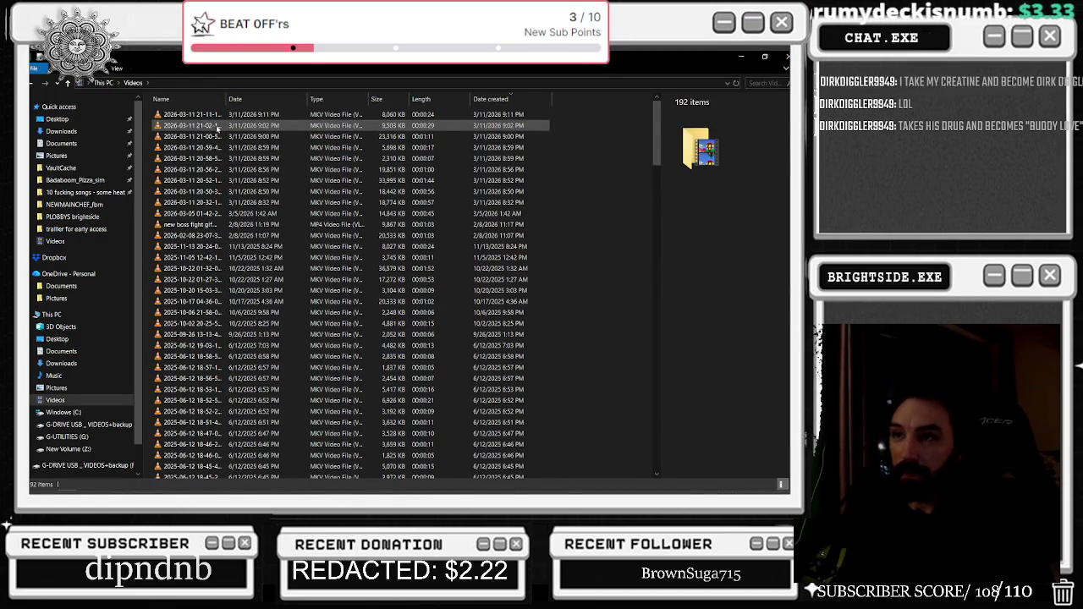
double_click(217, 126)
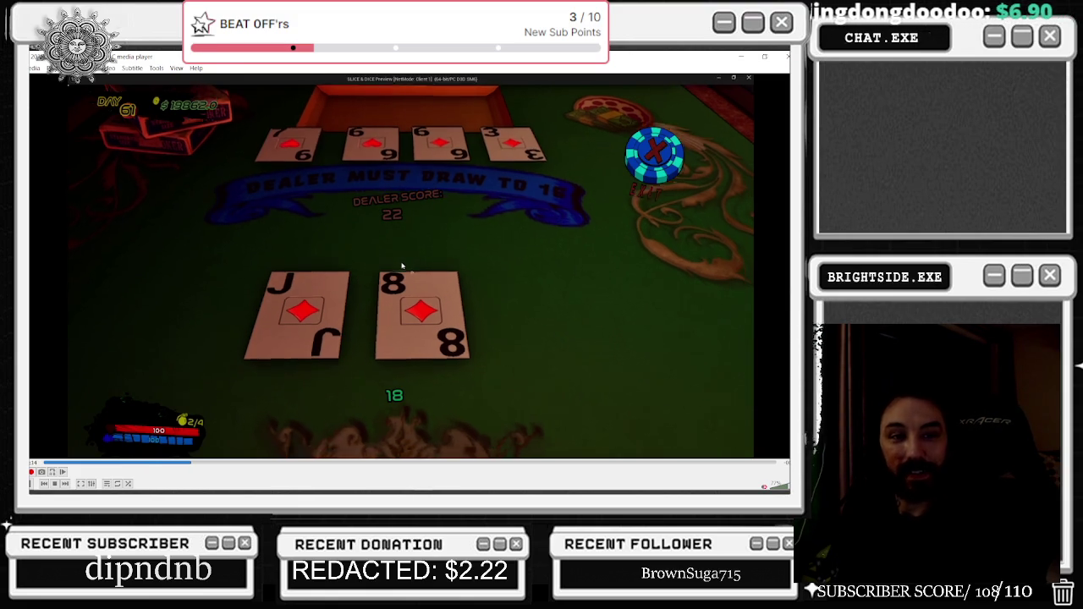
key("alt+F4")
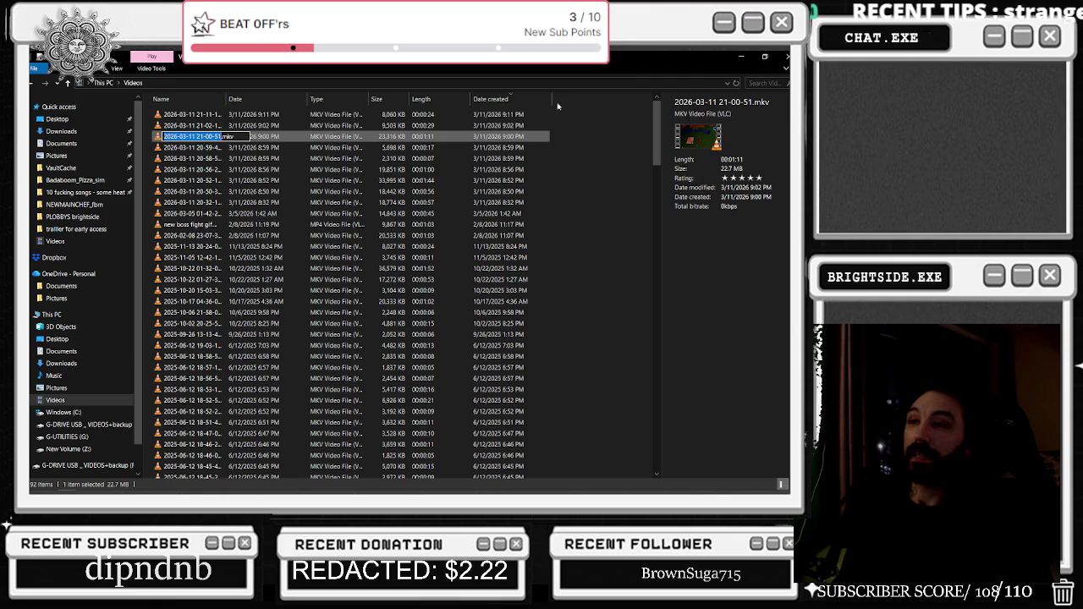
left_click(329, 126)
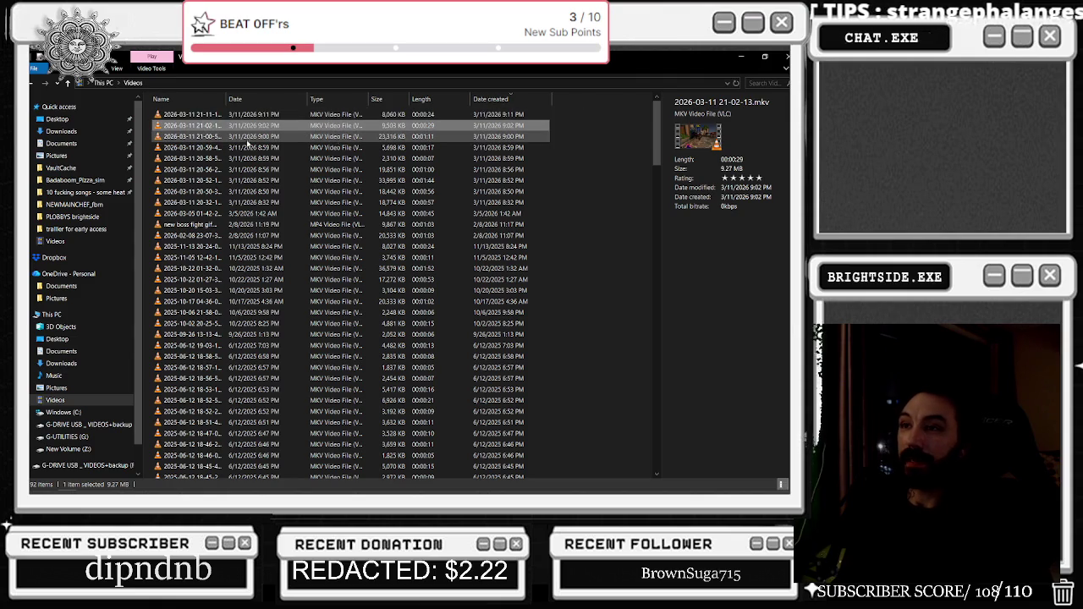
double_click(220, 127)
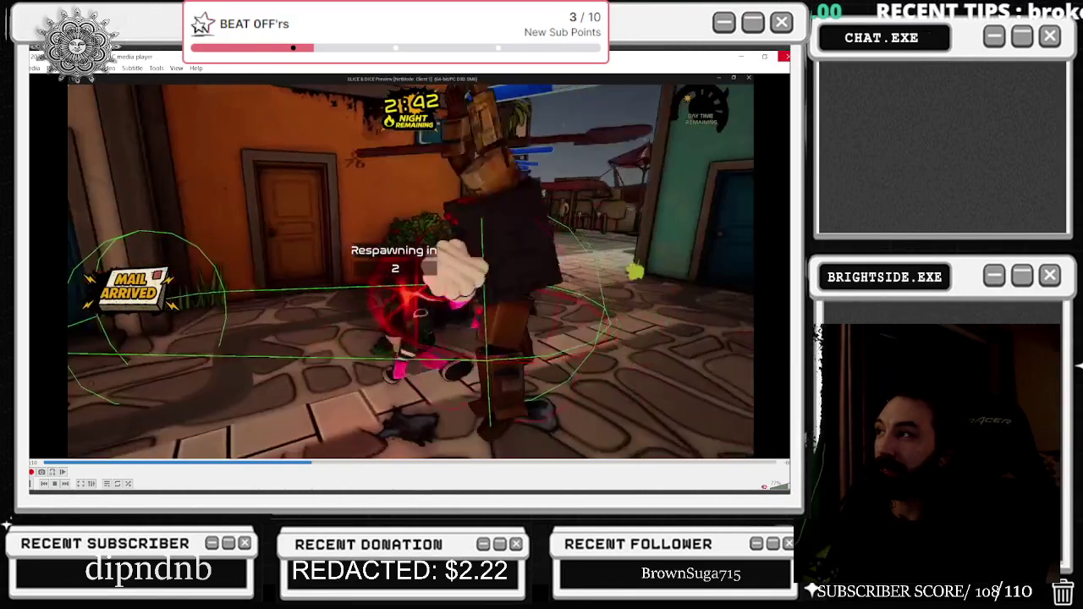
left_click(784, 56)
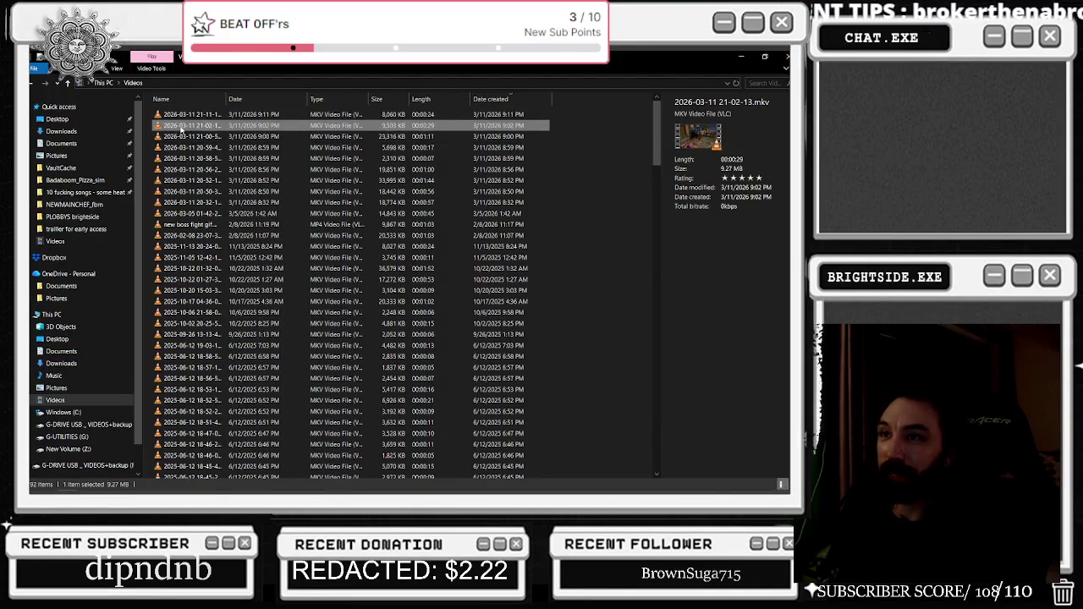
key("Delete")
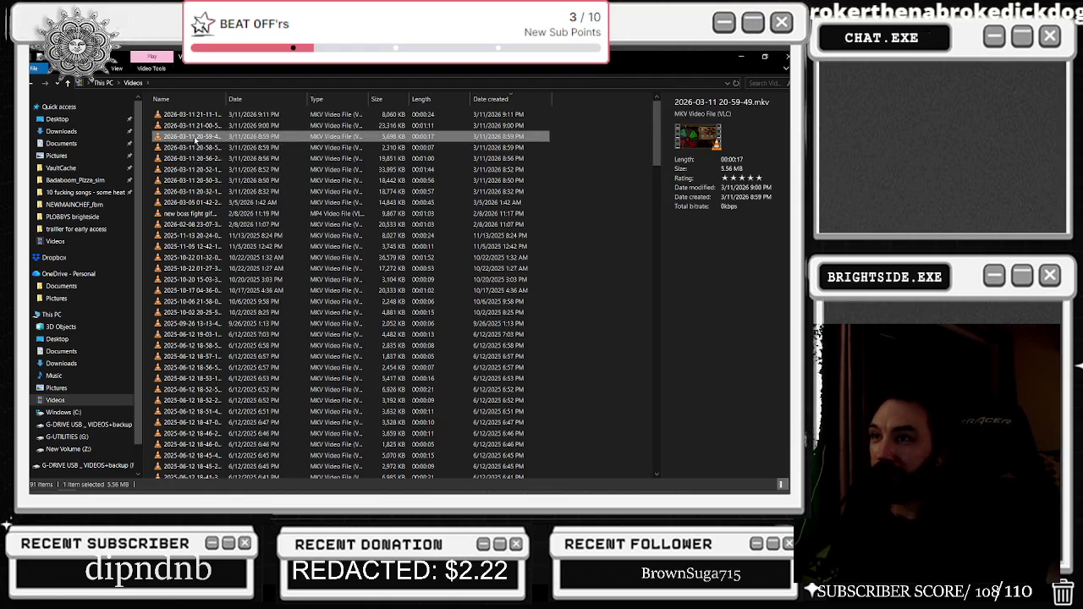
Preview the 20-59-49, 20-58-59 and 20-56-26 clips one after another
double_click(197, 138)
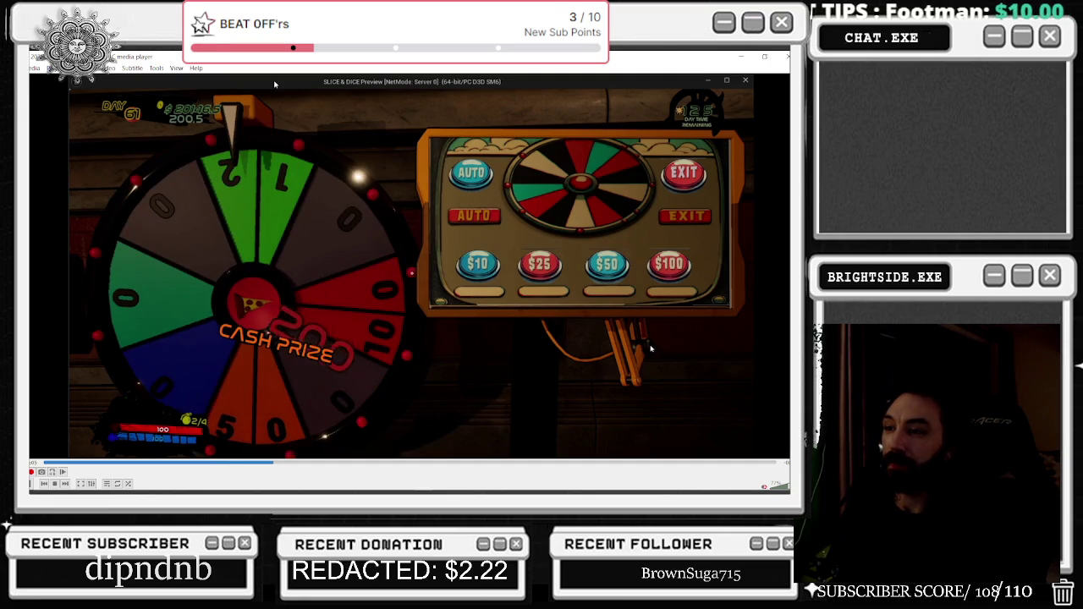
key("alt+F4")
key("Up")
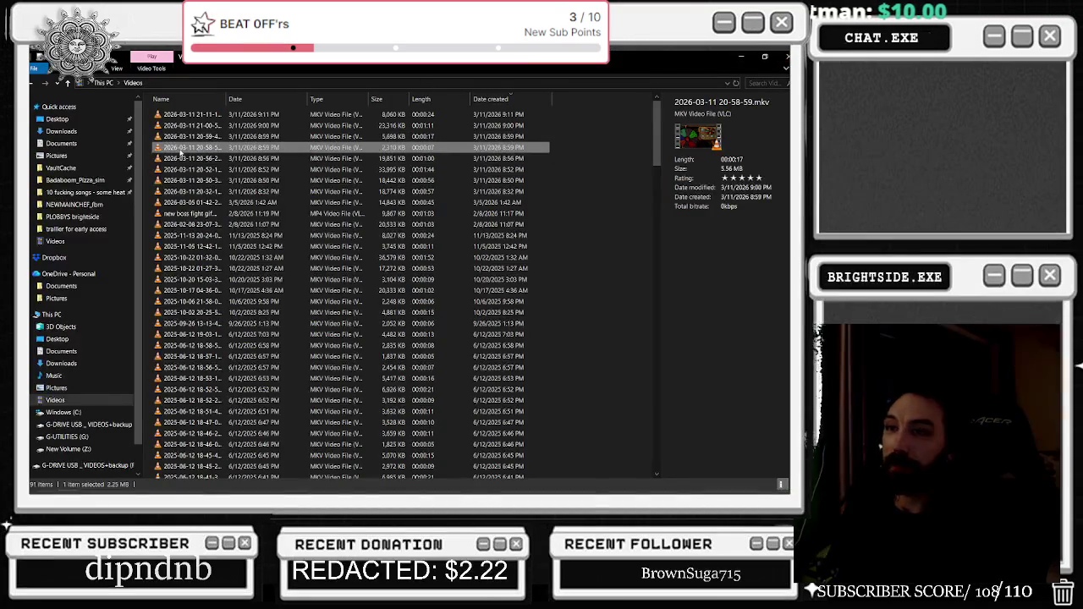
key("Return")
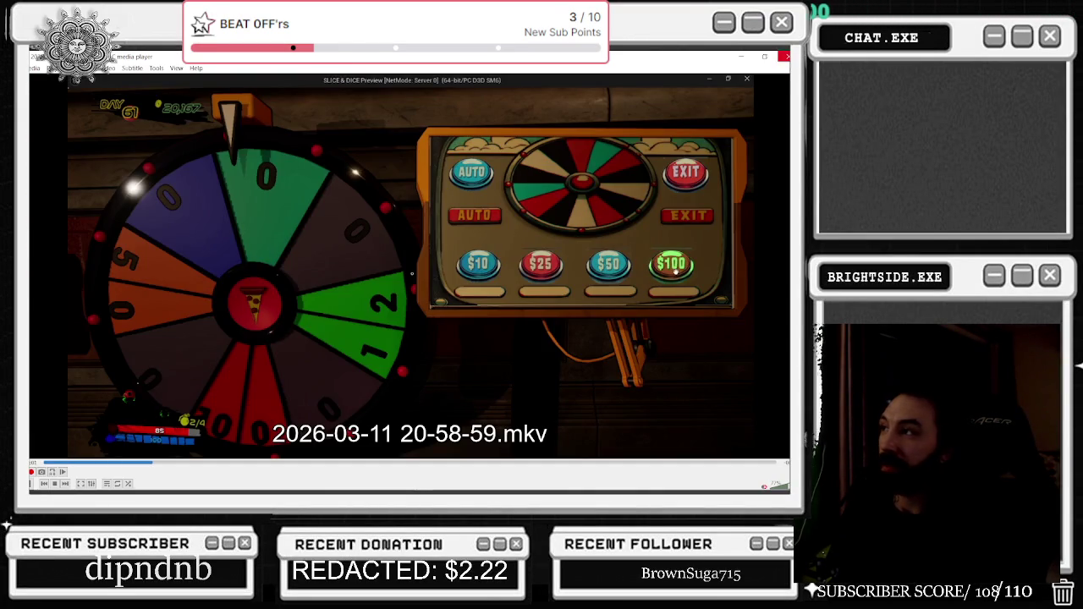
key("alt+F4")
left_click(205, 159)
left_click(205, 149)
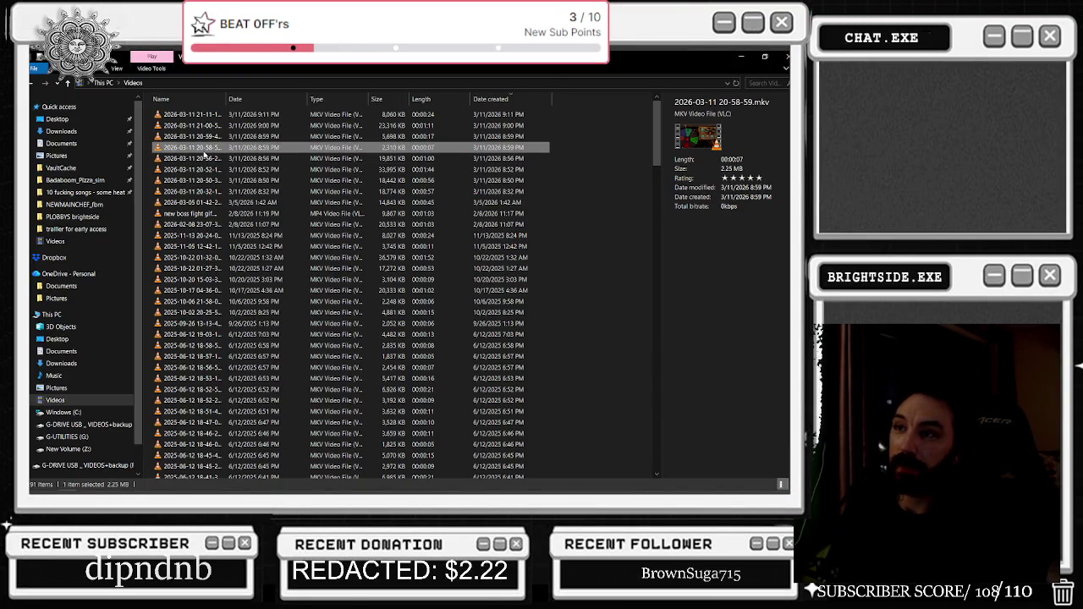
double_click(206, 157)
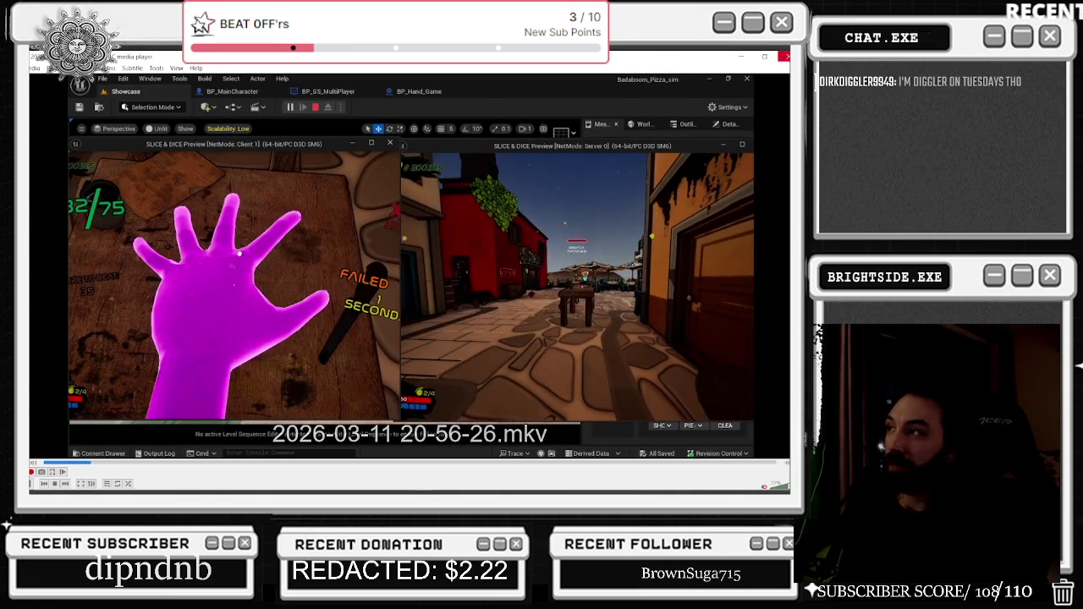
key("alt+F4")
Preview the 20-52-14, 20-50-35 and 20-32-13 clips, deleting the 20-32-13 one
double_click(215, 159)
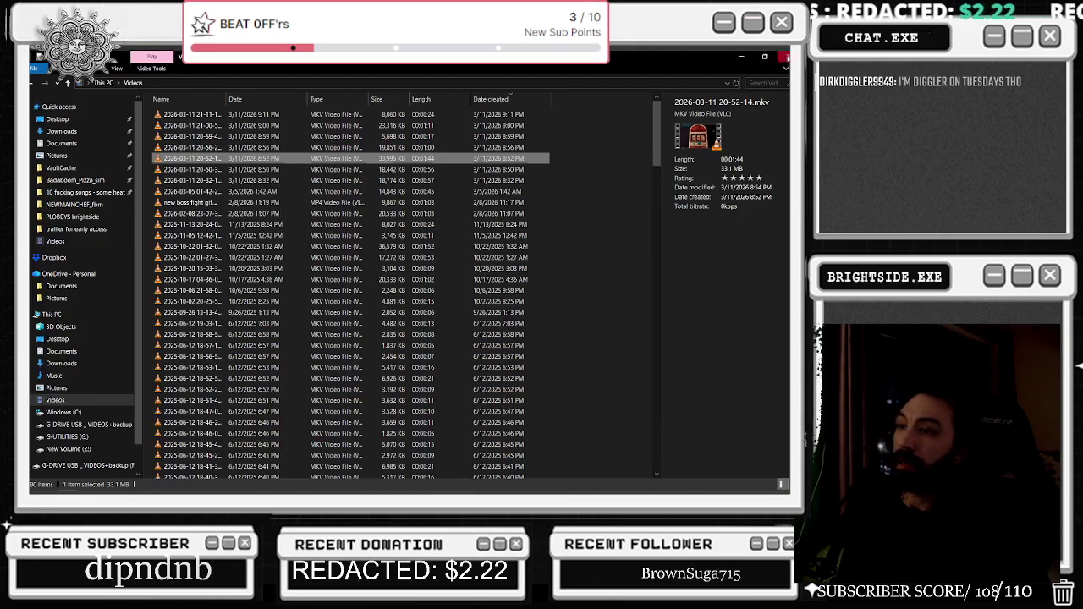
key("alt+F4")
double_click(194, 170)
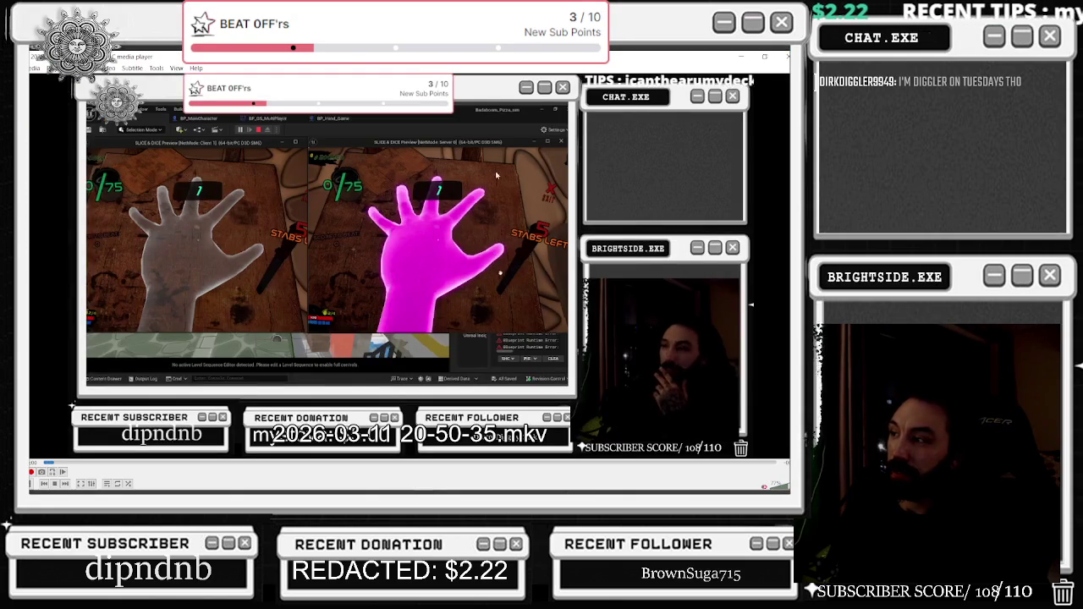
key("alt+F4")
left_click(203, 180)
left_click(198, 172)
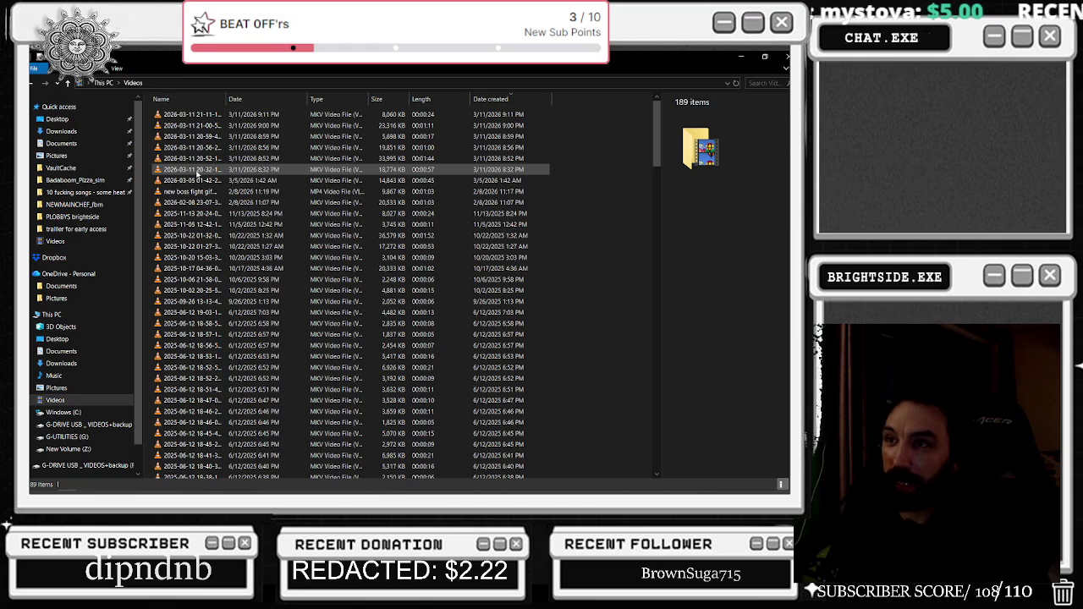
double_click(197, 177)
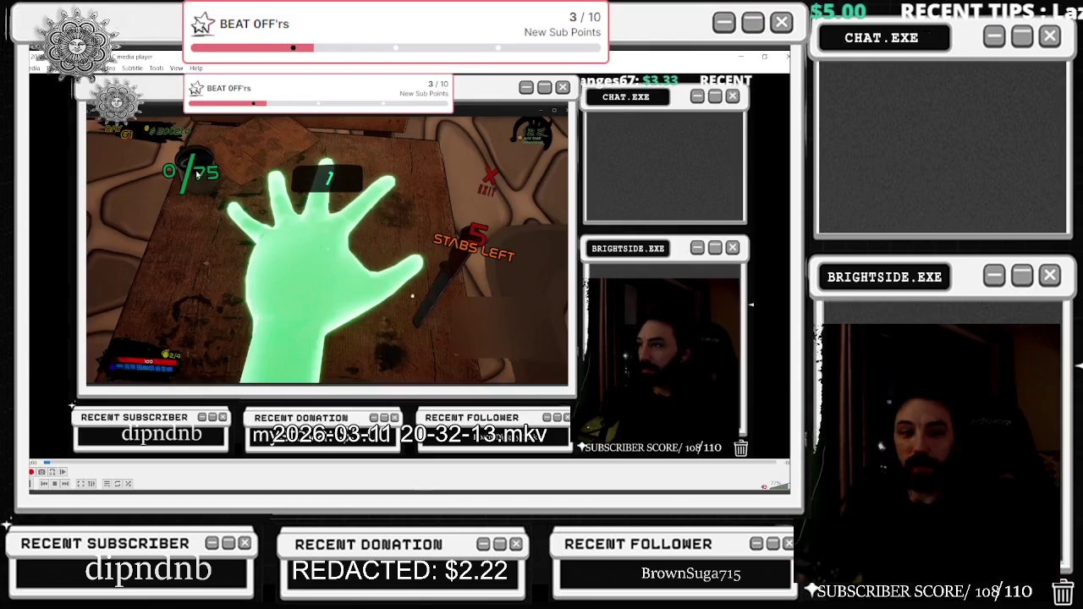
key("alt+F4")
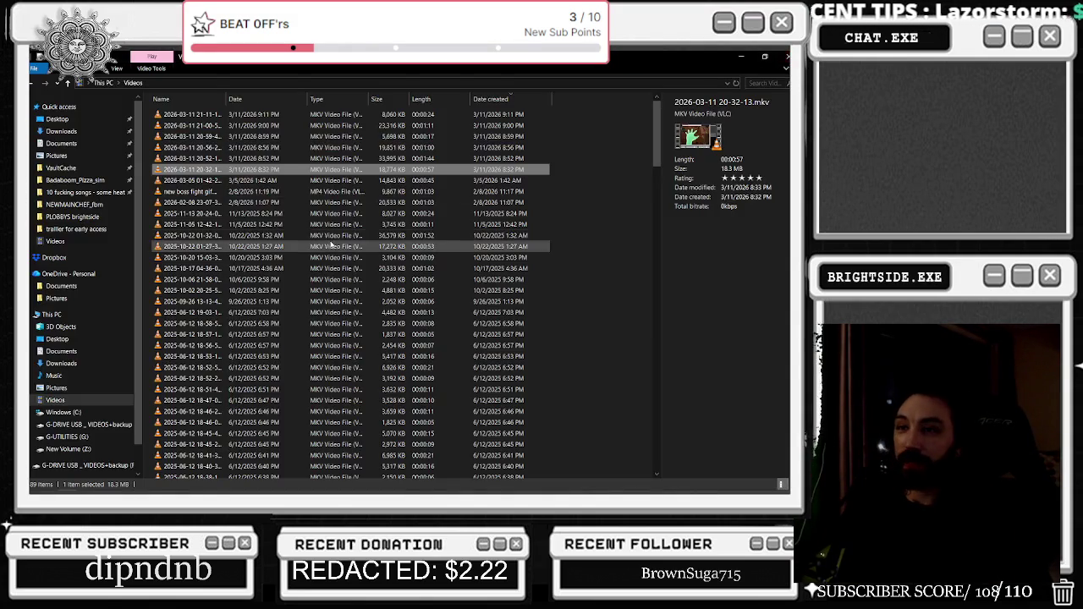
key("Delete")
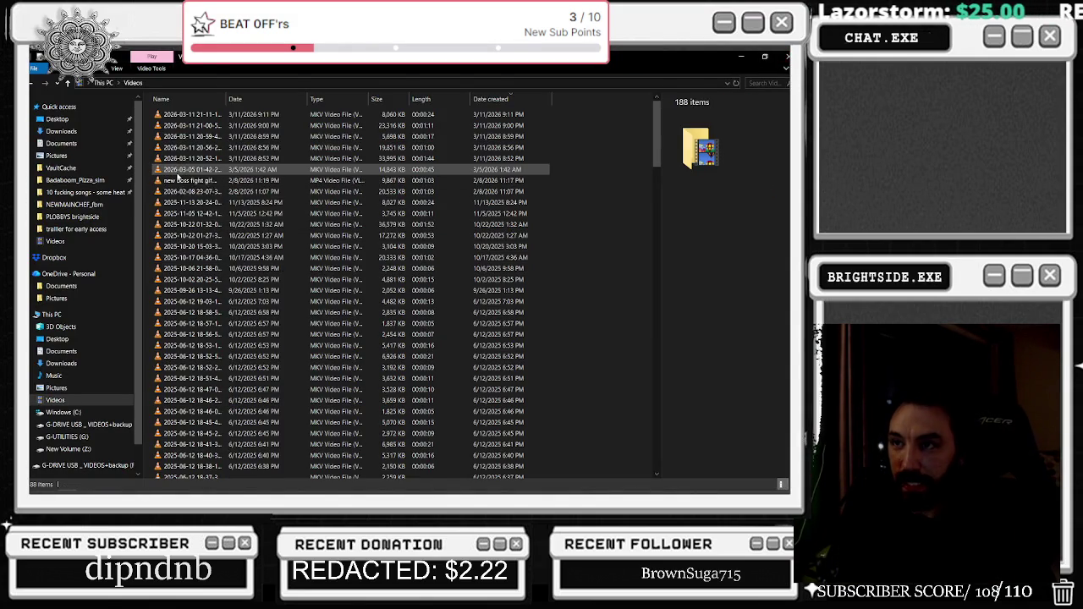
double_click(178, 172)
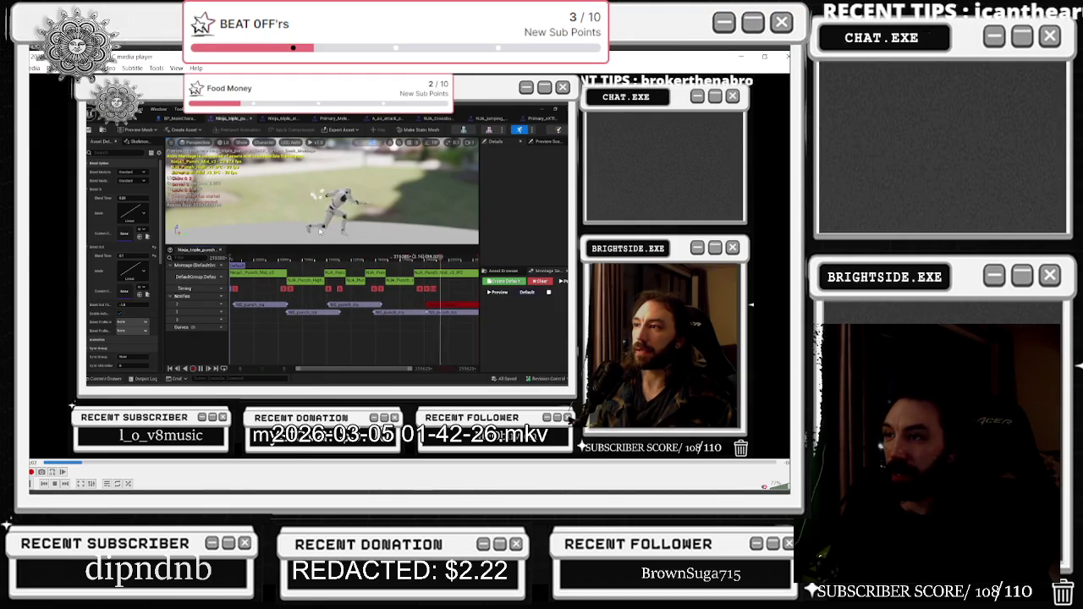
left_click(787, 57)
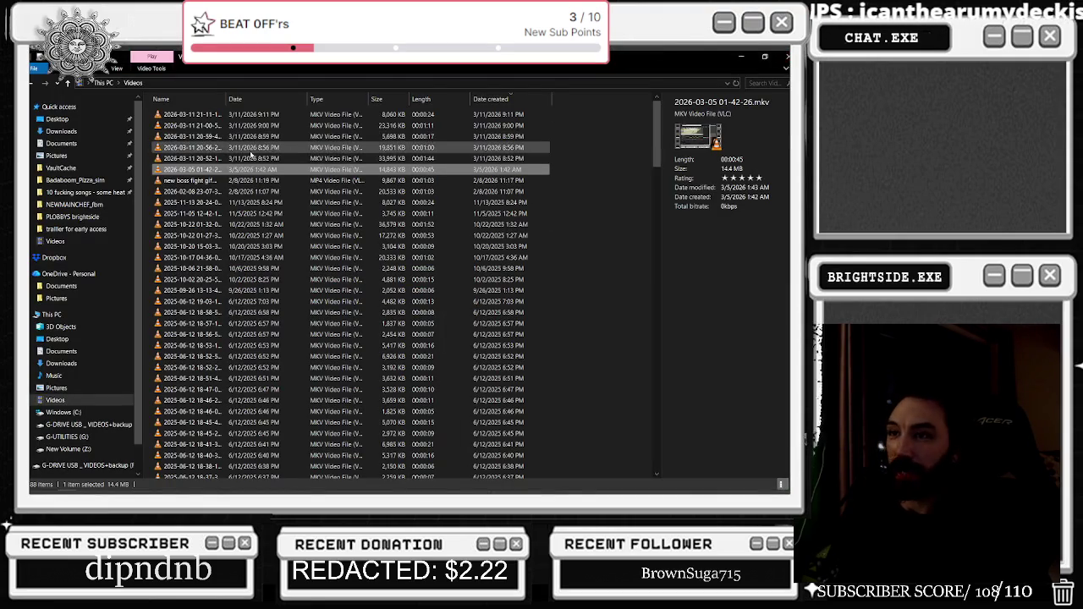
left_click(199, 158)
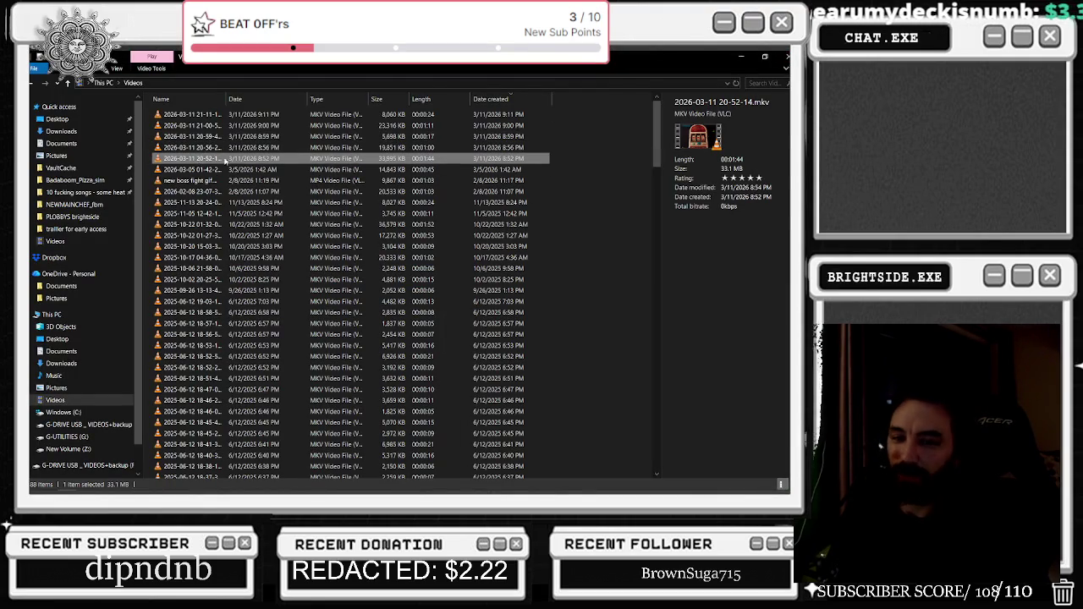
left_click(191, 114, "shift")
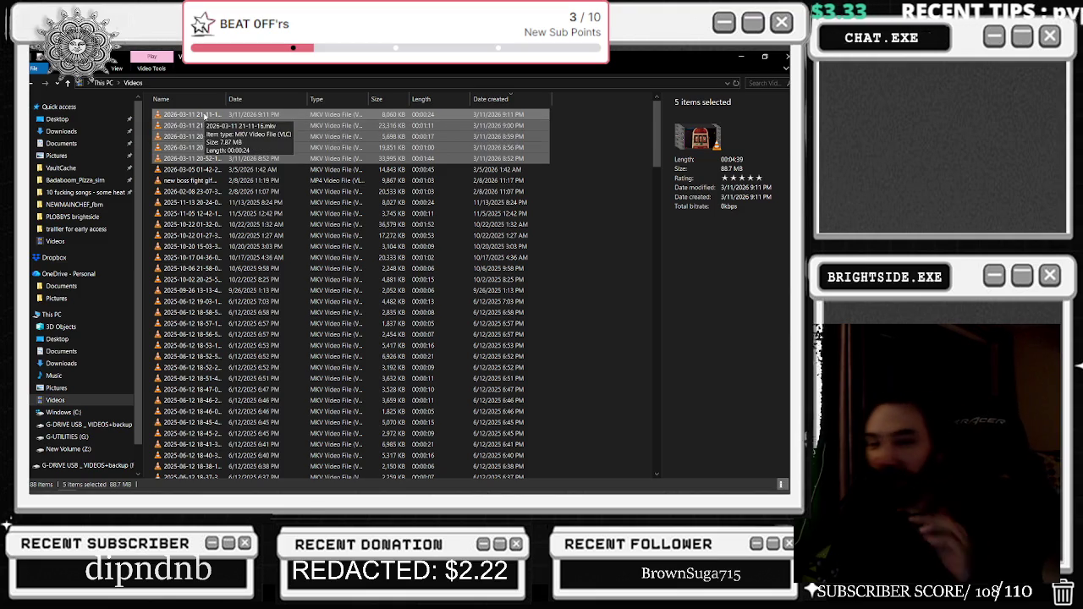
left_click(205, 160)
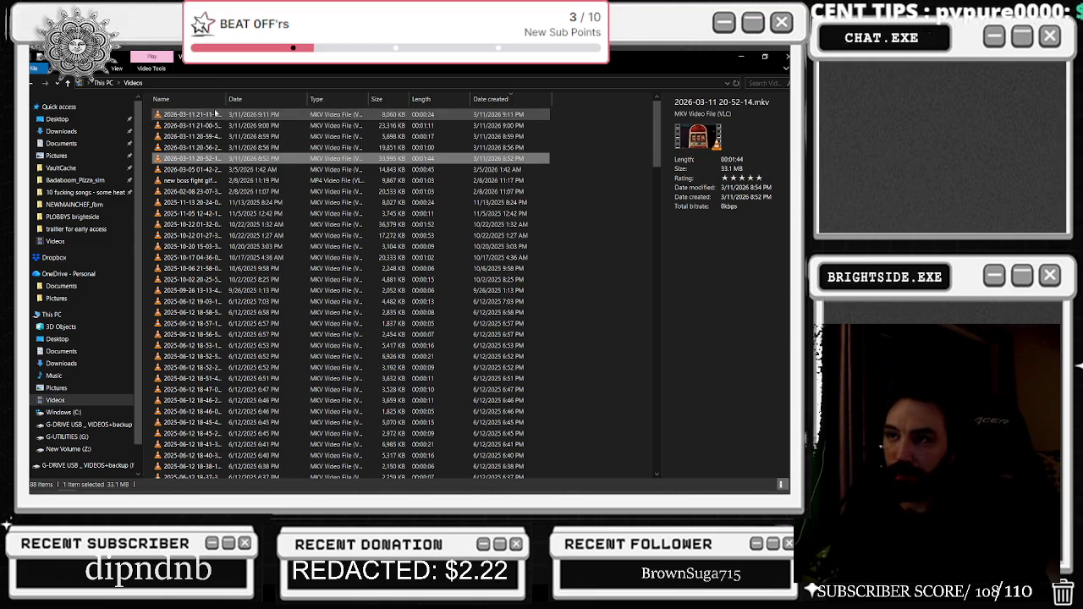
left_click_drag(224, 98, 265, 98)
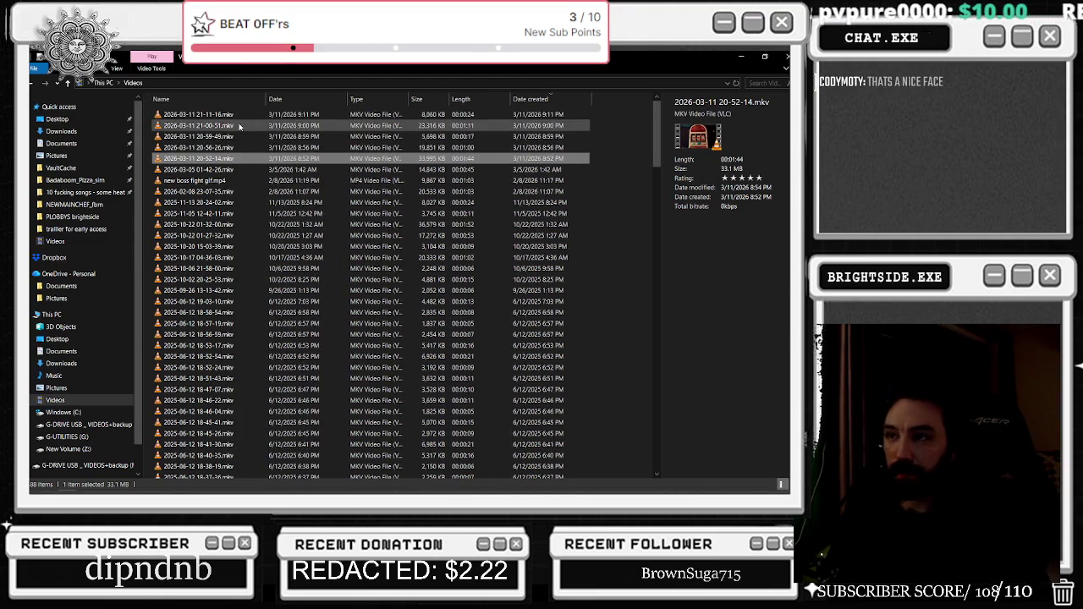
double_click(220, 160)
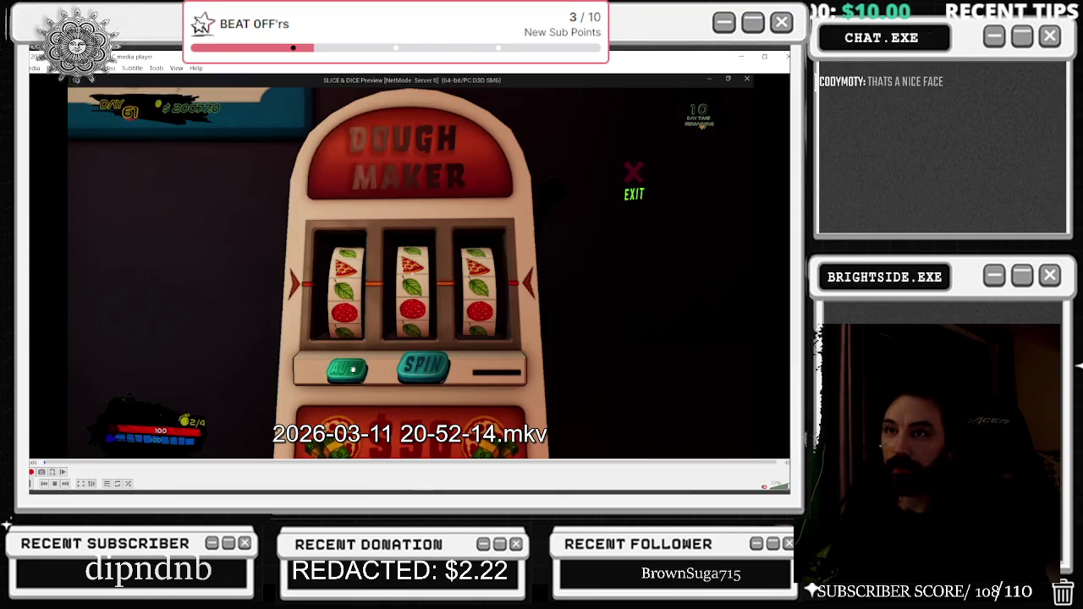
Start a VLC Convert/Save job and browse the Videos folder for files to add
left_click(34, 68)
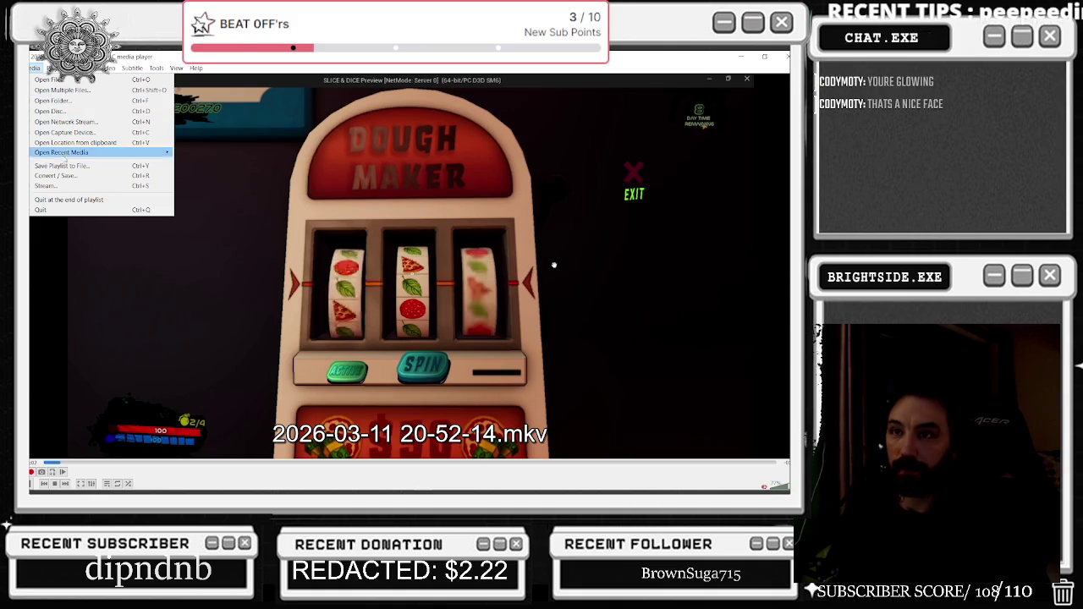
left_click(55, 175)
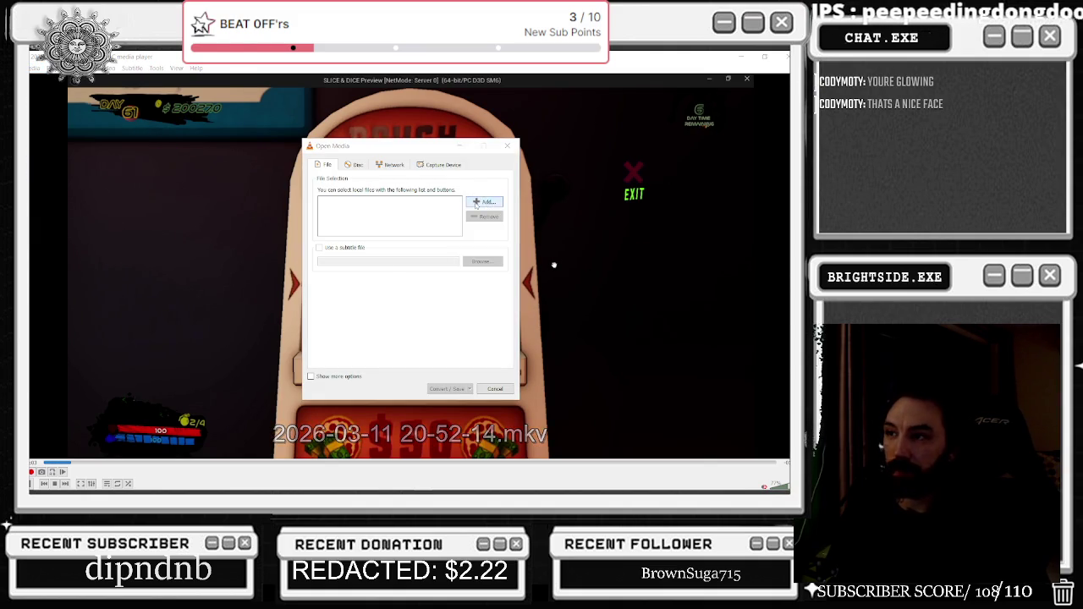
left_click(478, 203)
scroll(442, 258, "down", 10)
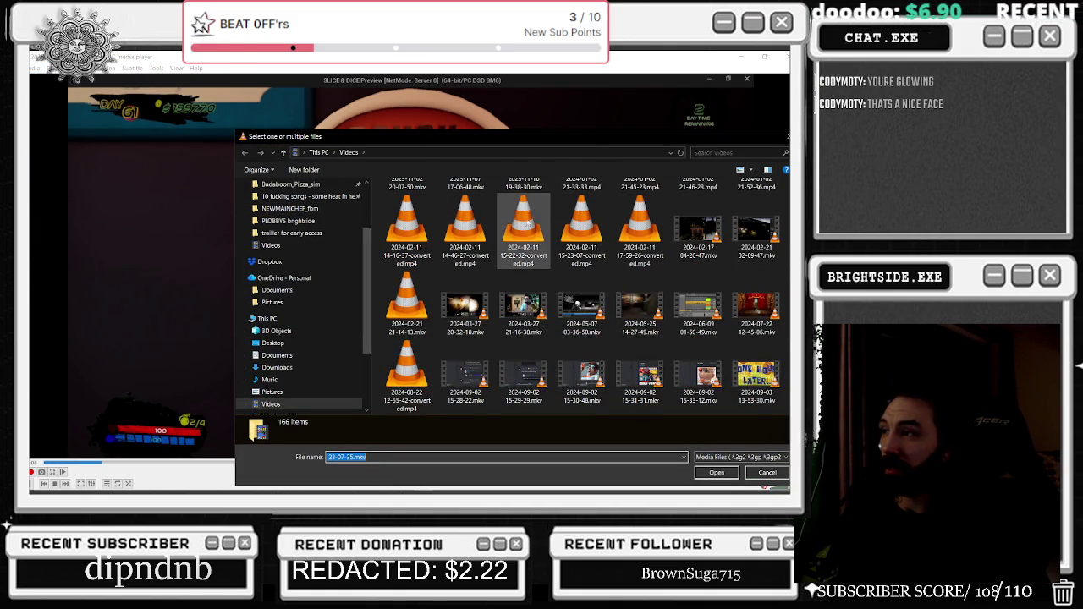
scroll(525, 296, "up", 5)
scroll(524, 296, "up", 3)
key("alt+Tab")
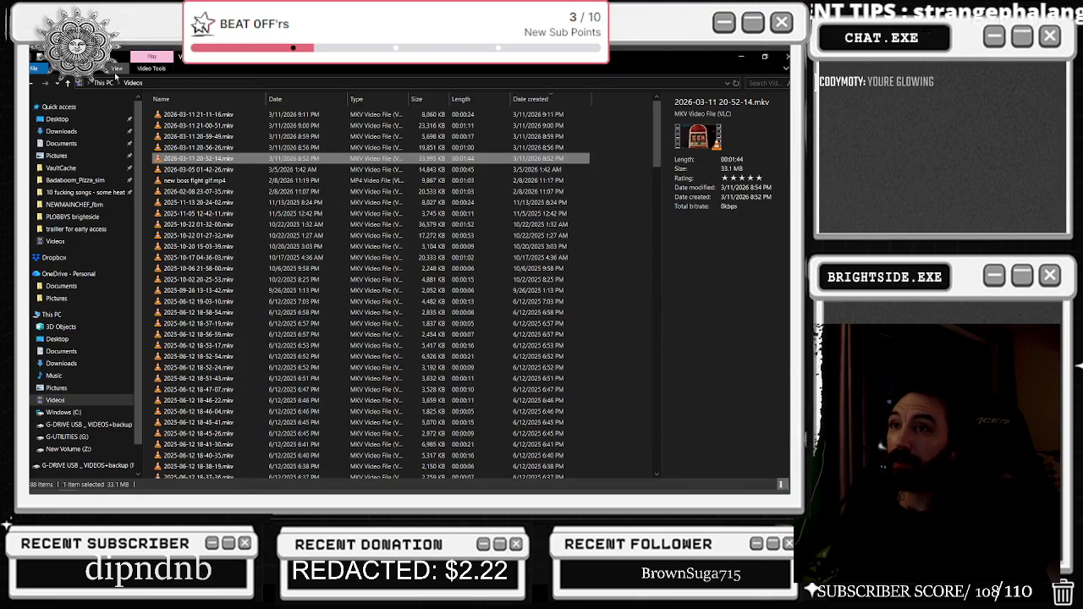
key("alt+Tab")
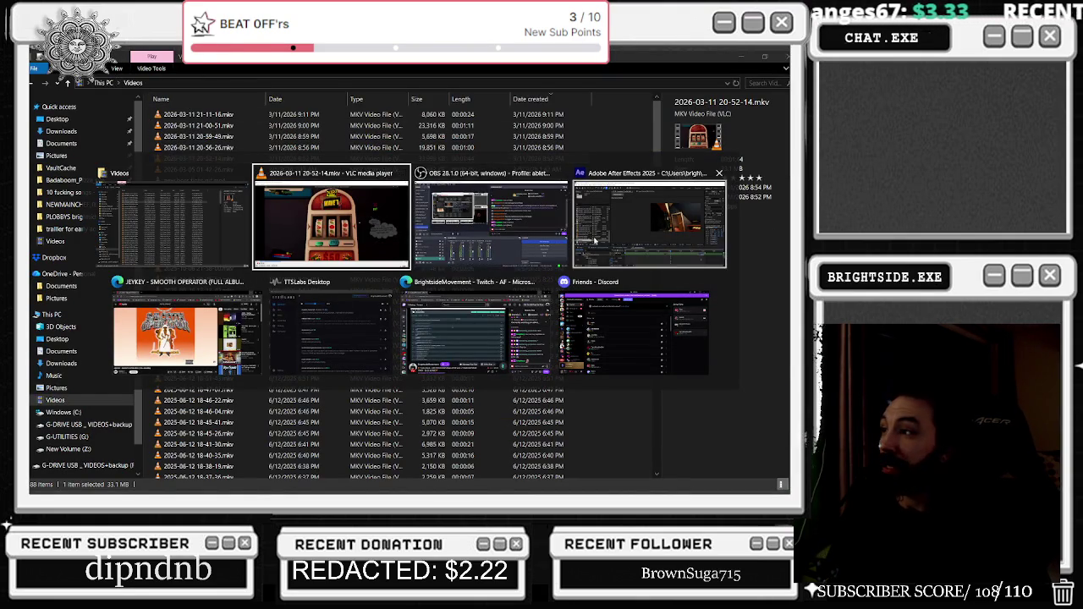
left_click(348, 174)
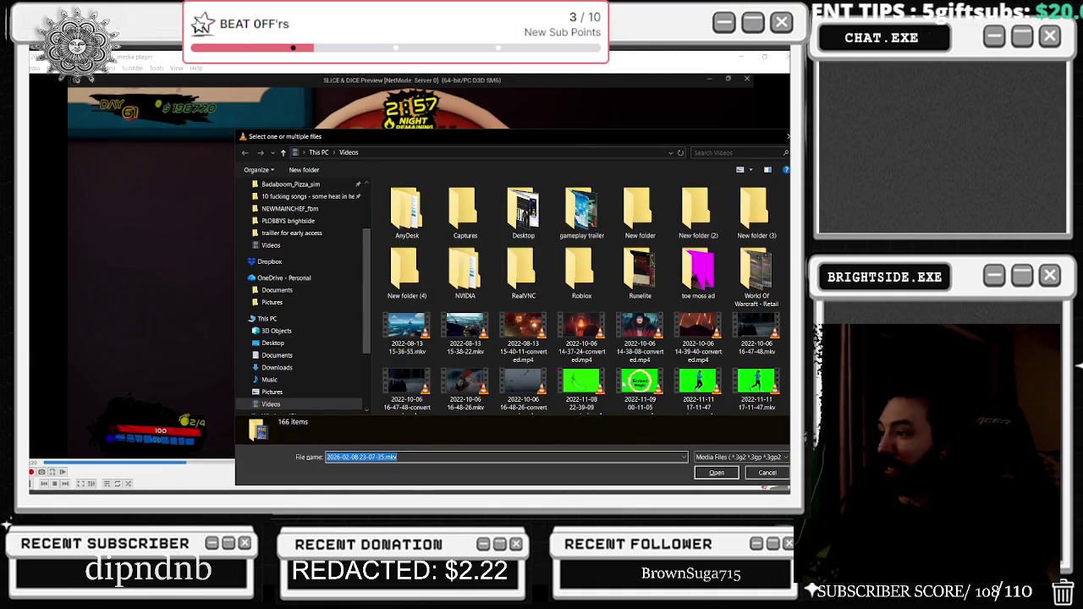
left_click(620, 381)
scroll(620, 382, "down", 5)
scroll(620, 381, "down", 5)
scroll(620, 382, "down", 5)
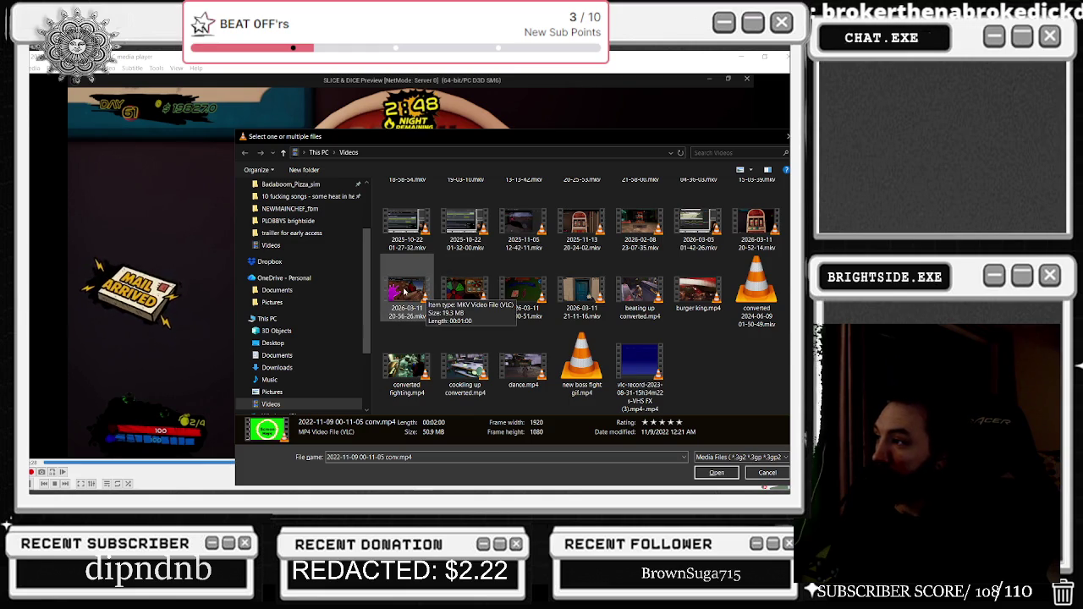
Select the five 2026-03-11 recordings, 20-52-14 through 21-11-16, and add them
left_click(770, 222)
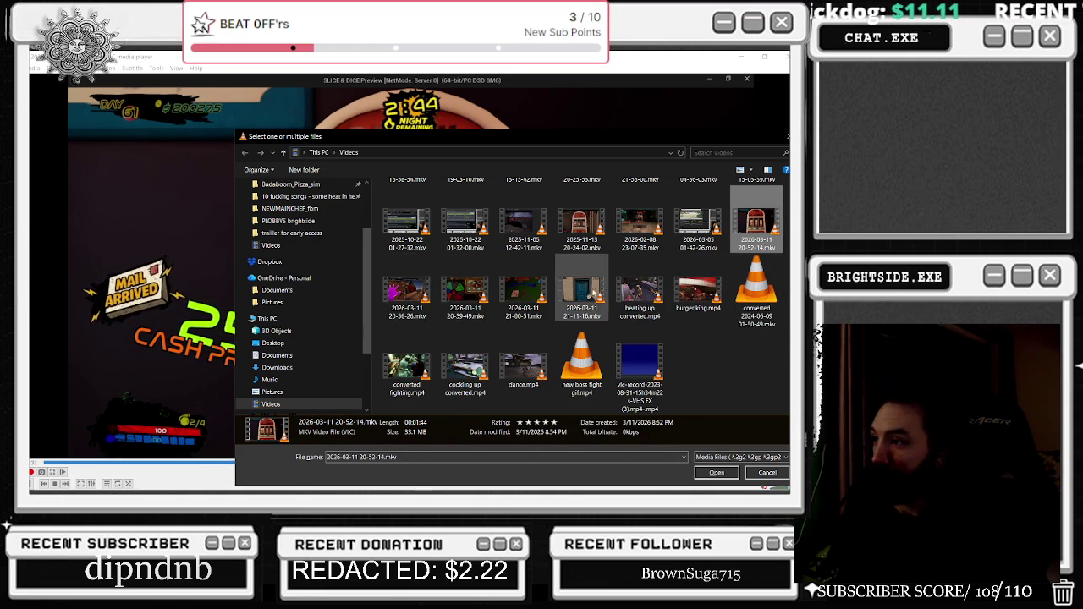
left_click(595, 293, "shift")
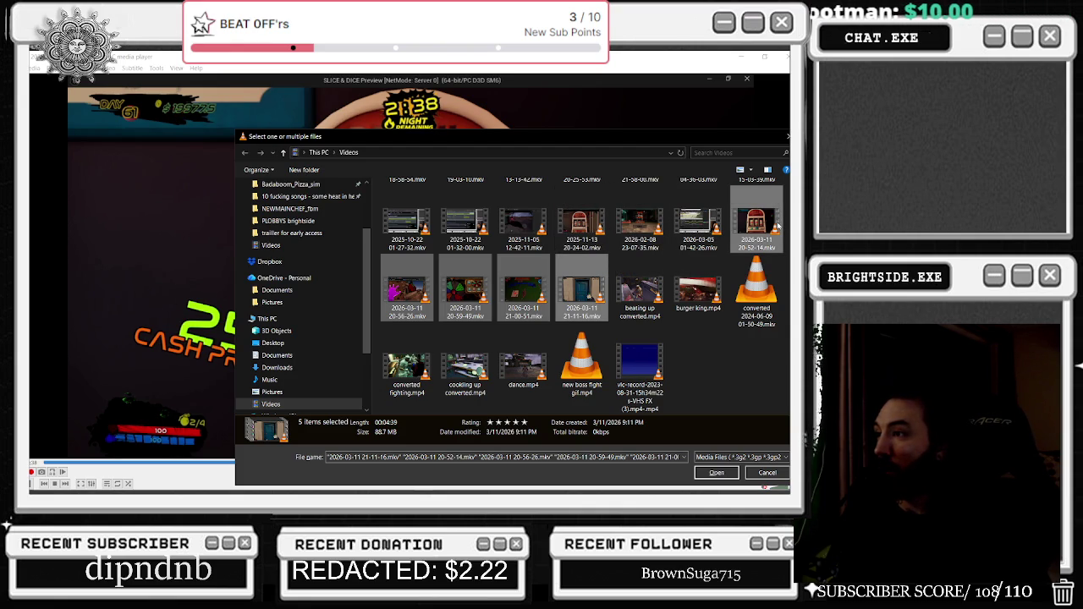
left_click(582, 224, "ctrl")
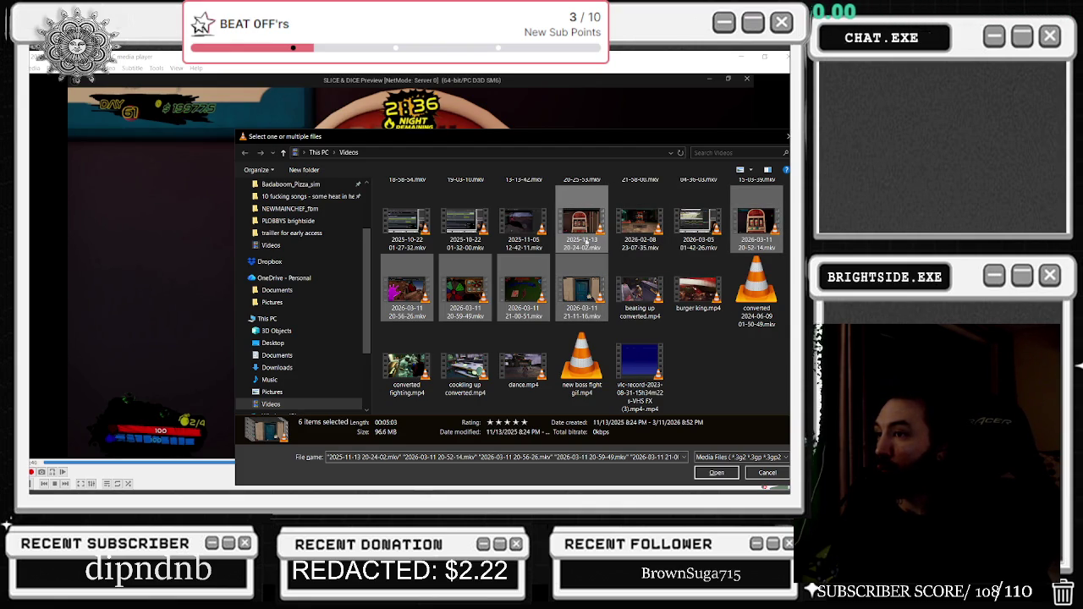
scroll(622, 262, "up", 5)
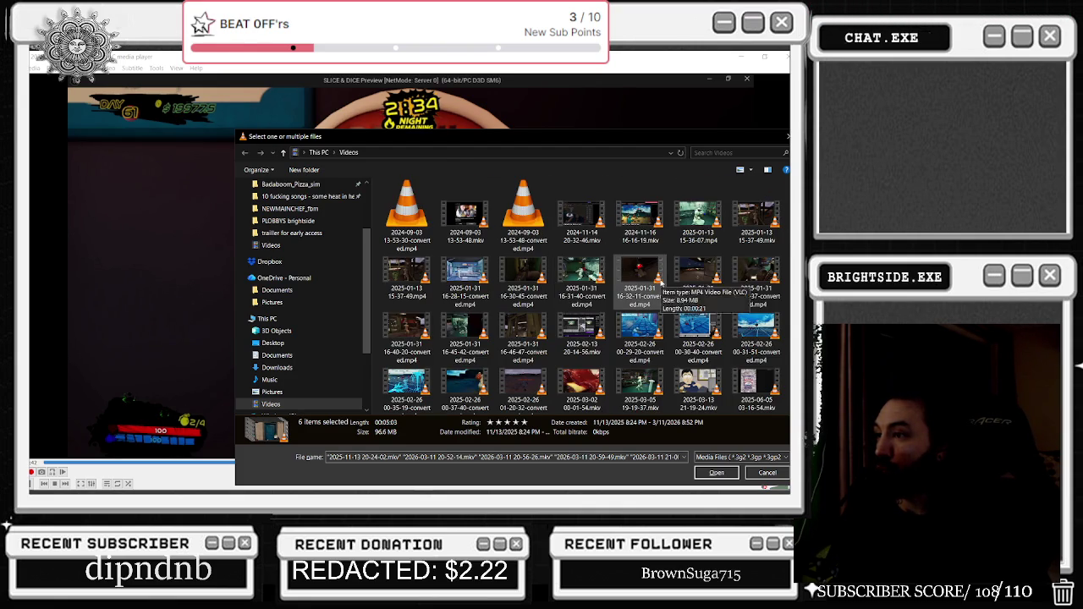
scroll(659, 282, "down", 5)
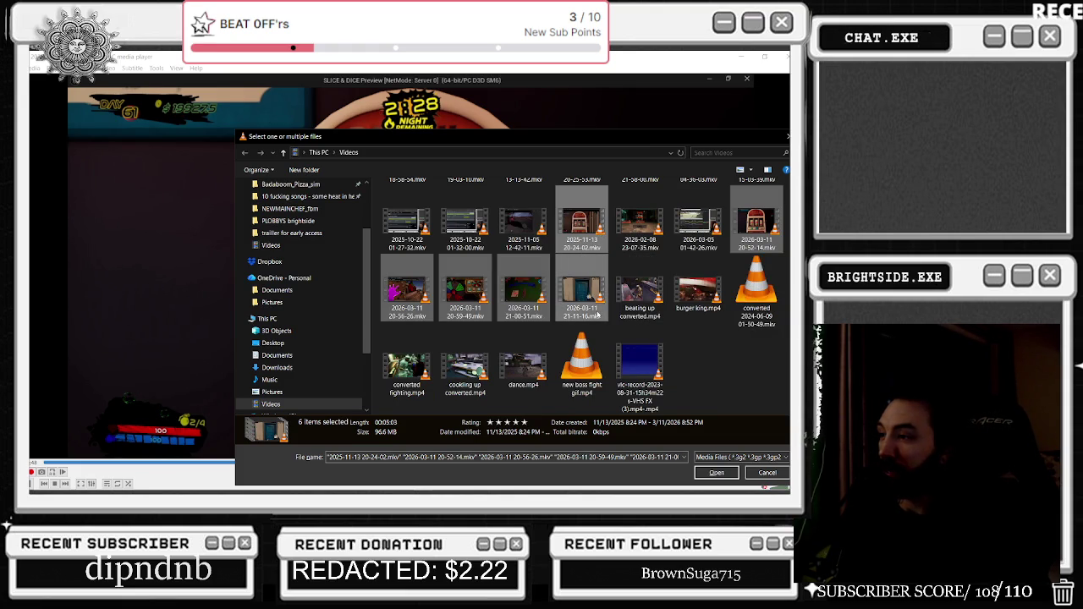
left_click(582, 248, "ctrl")
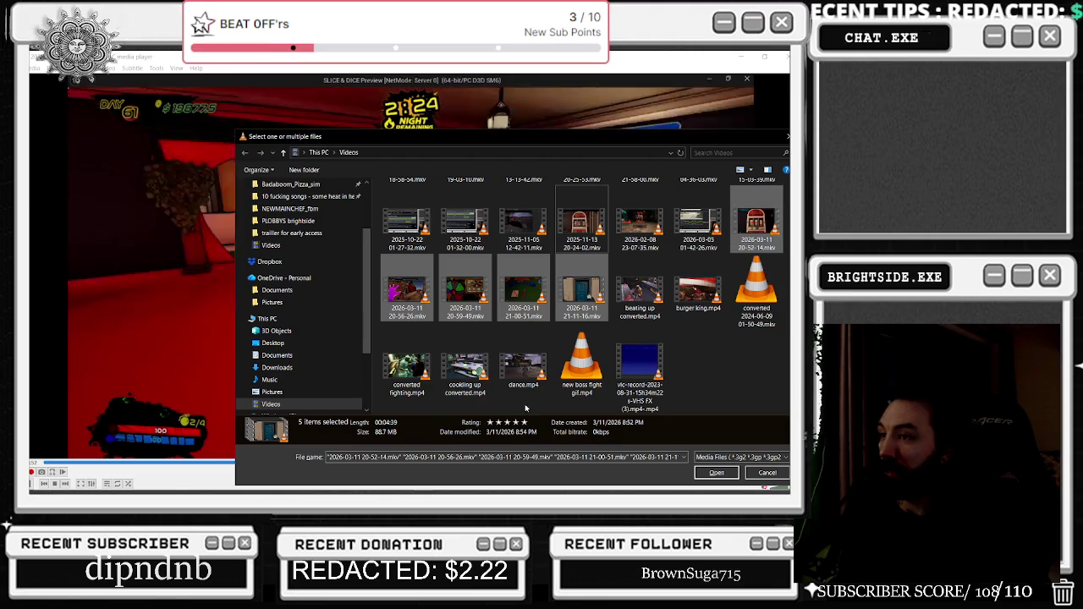
left_click(732, 472)
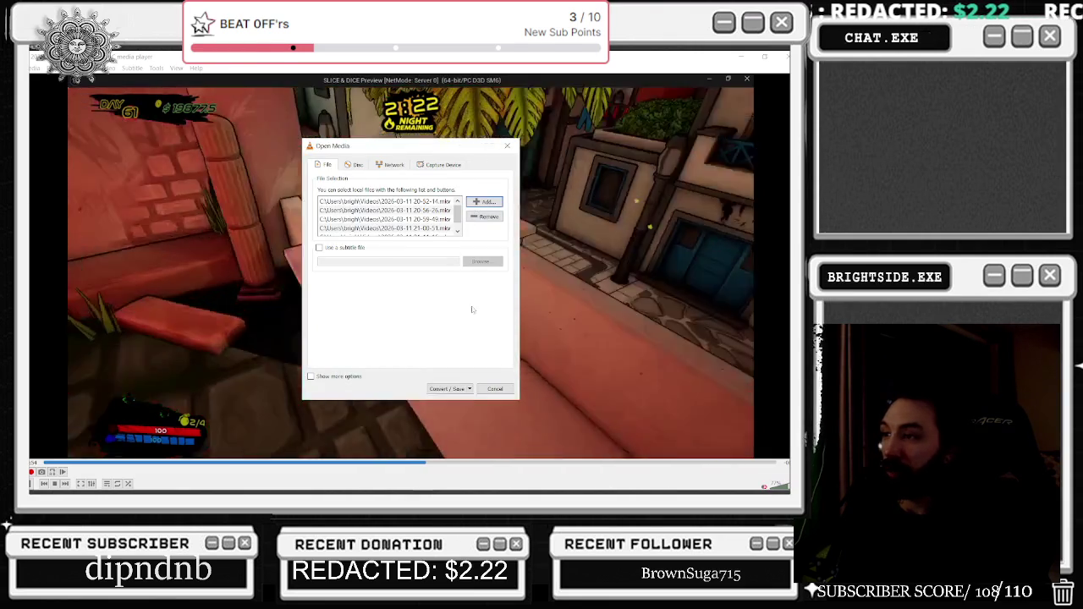
Convert the clips to Video - H.265 + MP3 (MP4) with '-converted' appended, then minimize YouTube
left_click(329, 377)
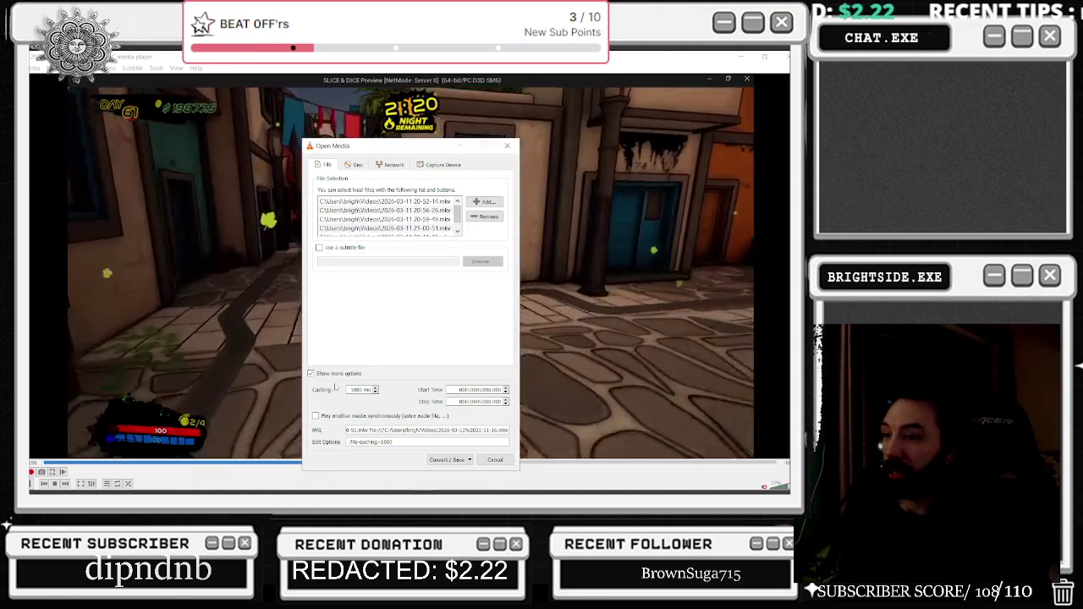
left_click(327, 377)
left_click(448, 388)
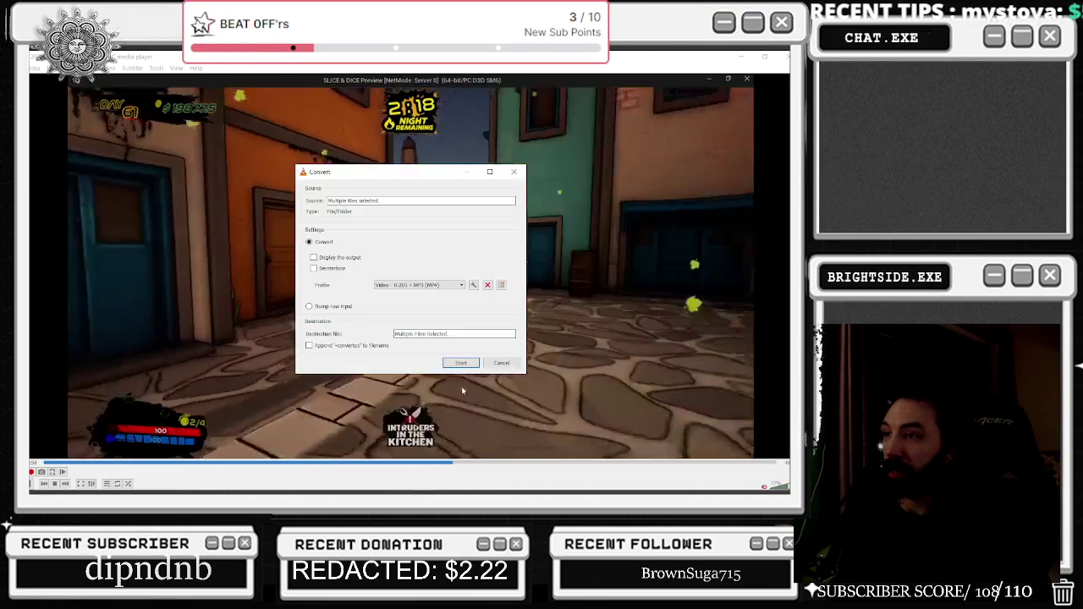
left_click_drag(475, 334, 393, 334)
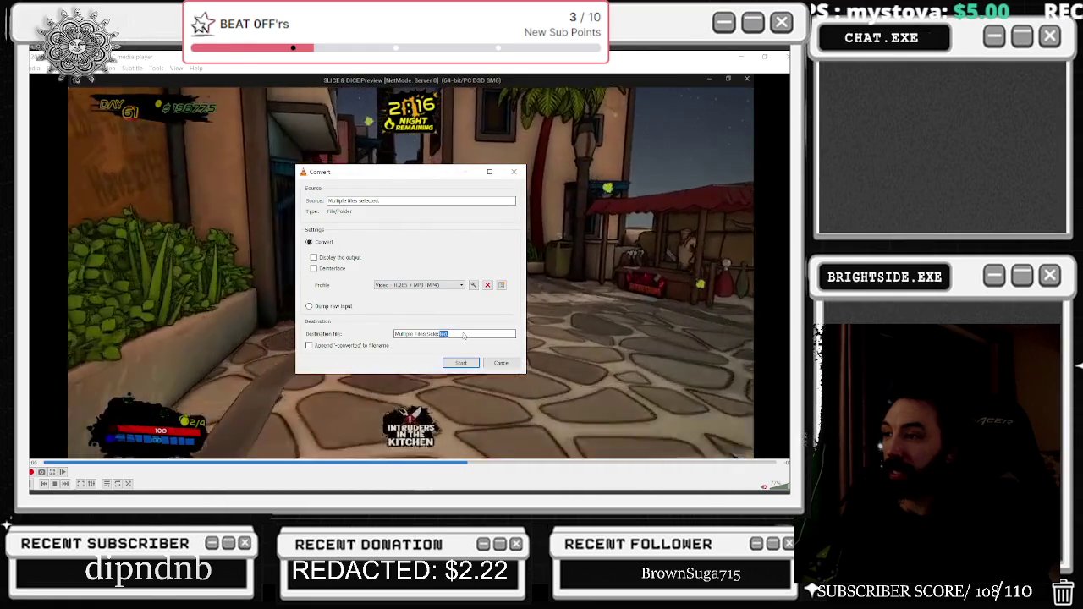
left_click(339, 346)
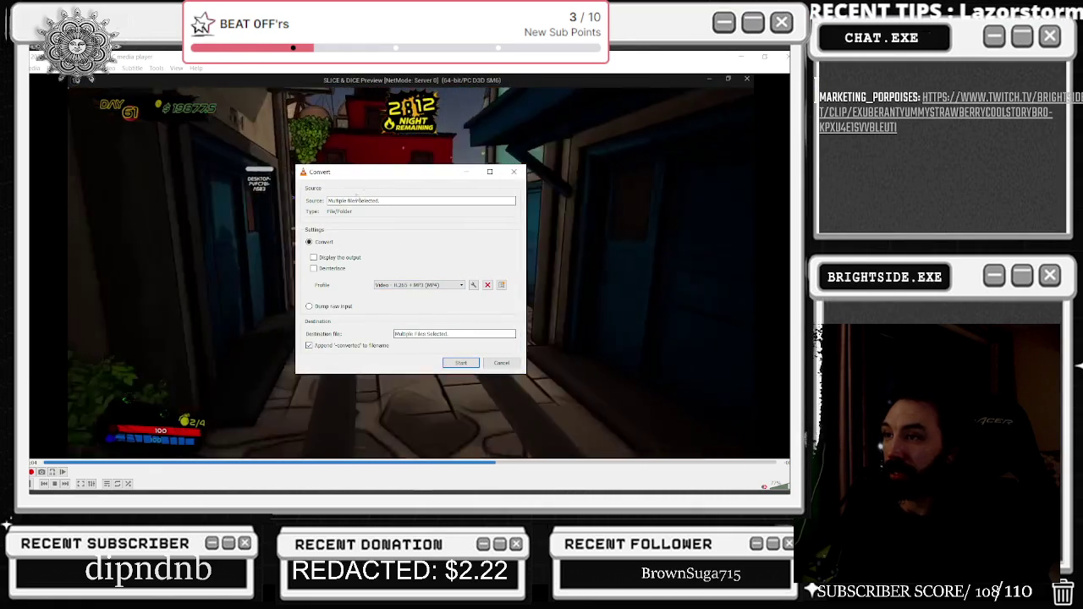
left_click(461, 363)
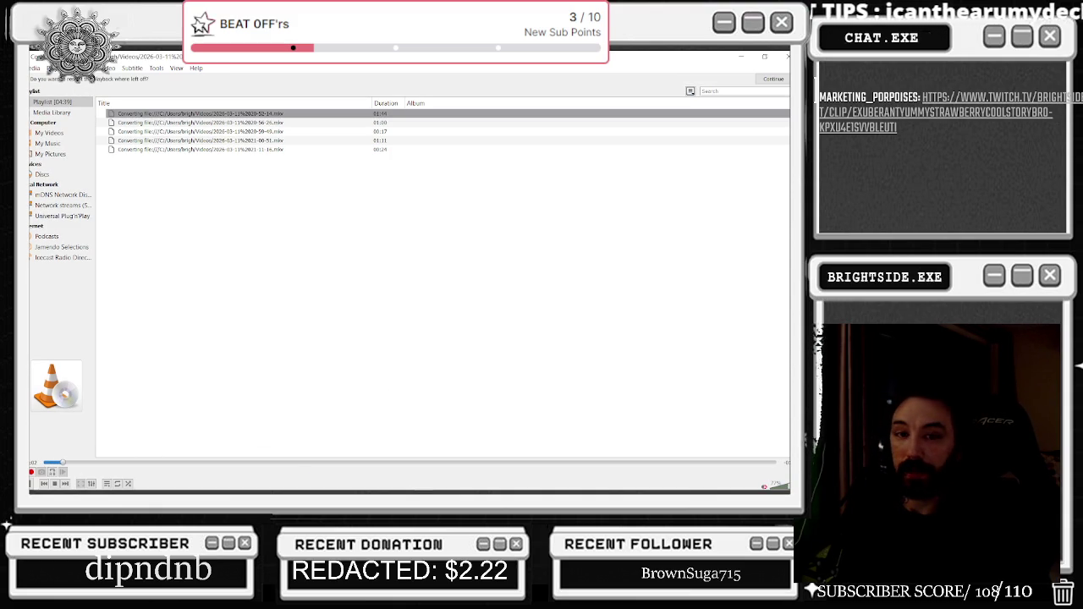
key("alt+Tab")
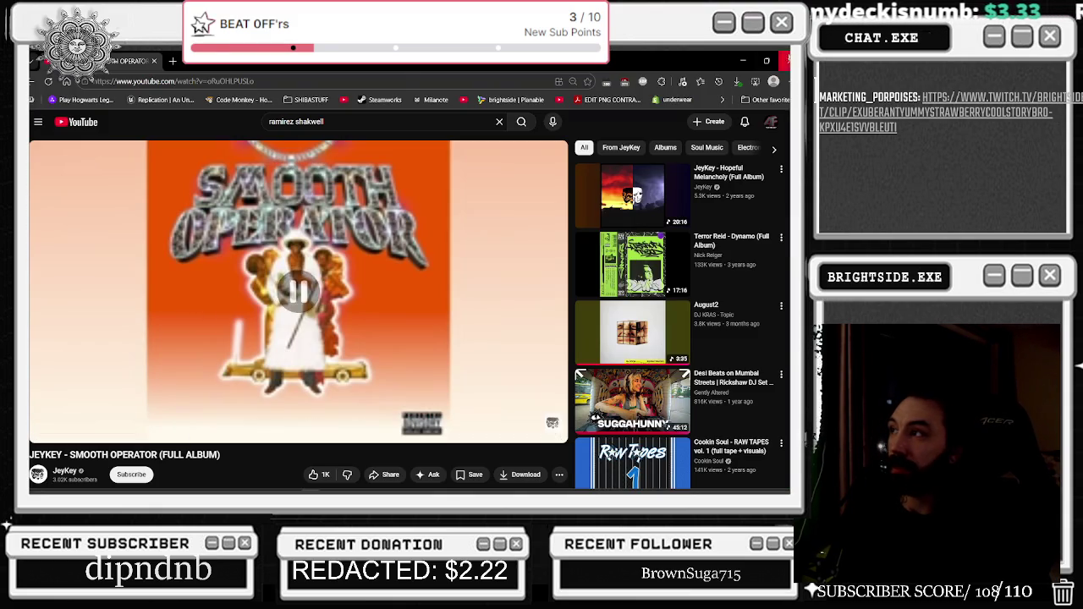
left_click(742, 60)
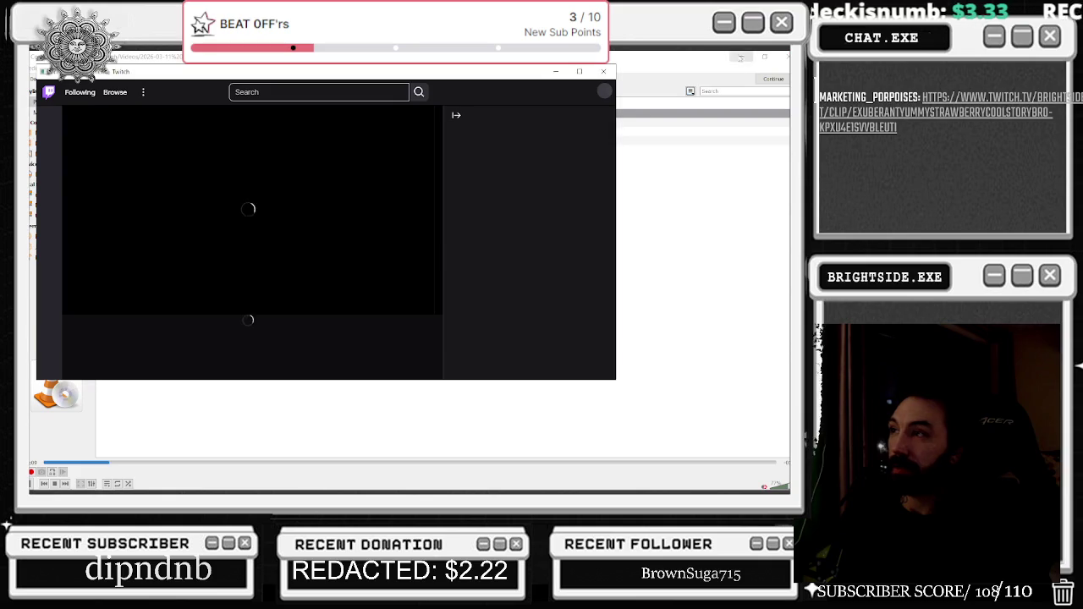
Maximize the Twitch window and play the shared clip full screen from its beginning
left_click(578, 71)
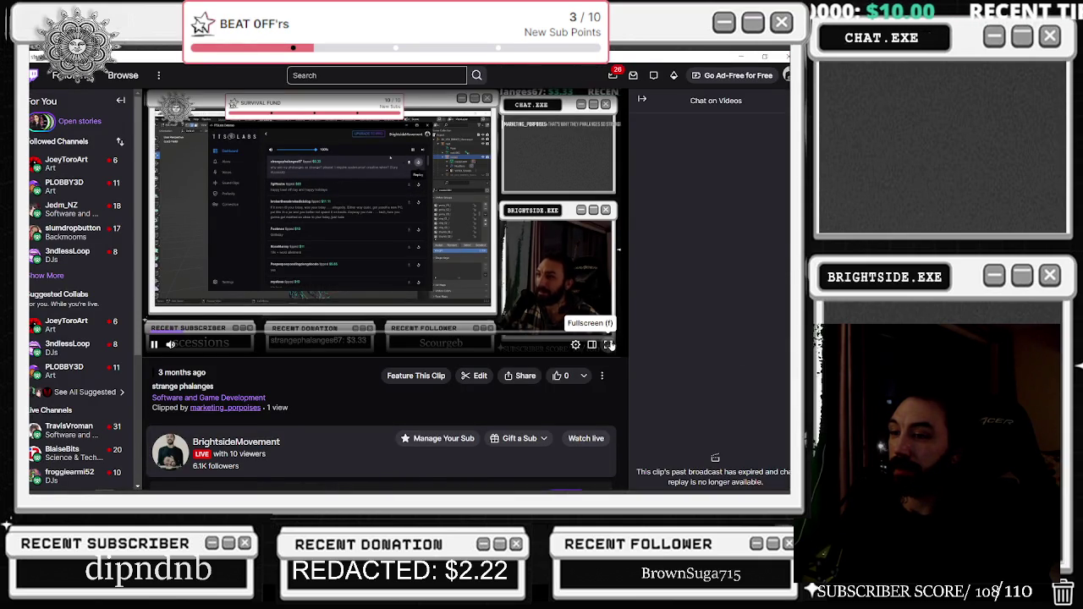
left_click(609, 344)
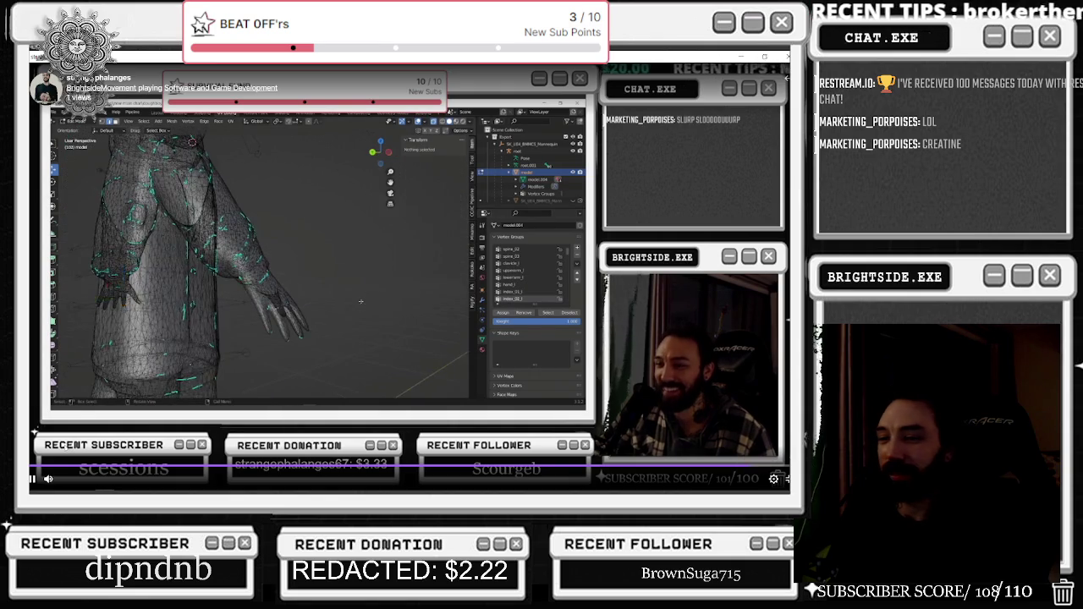
left_click(50, 467)
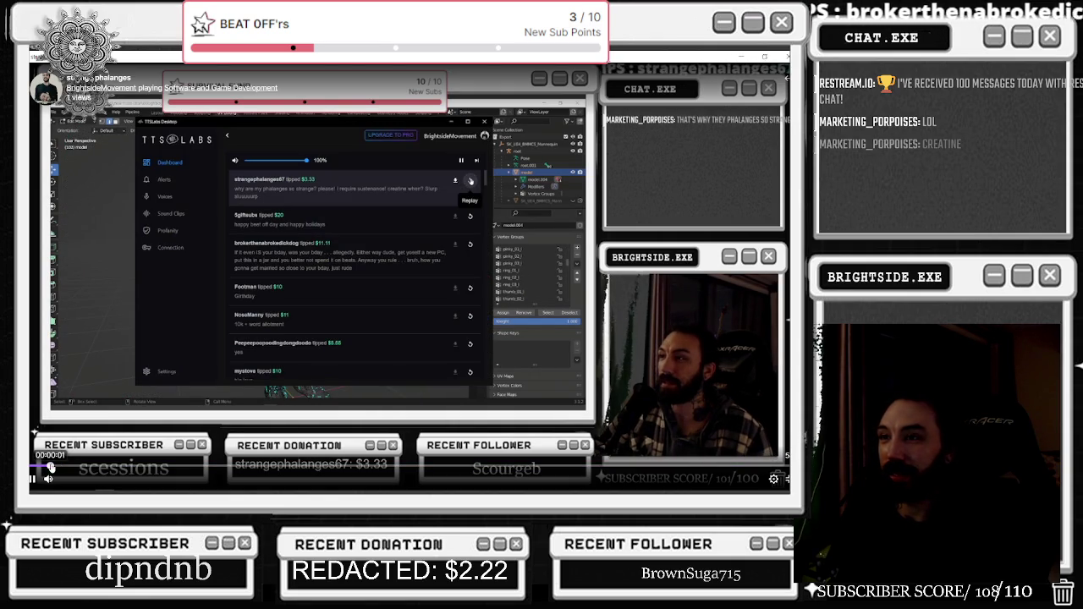
left_click(33, 479)
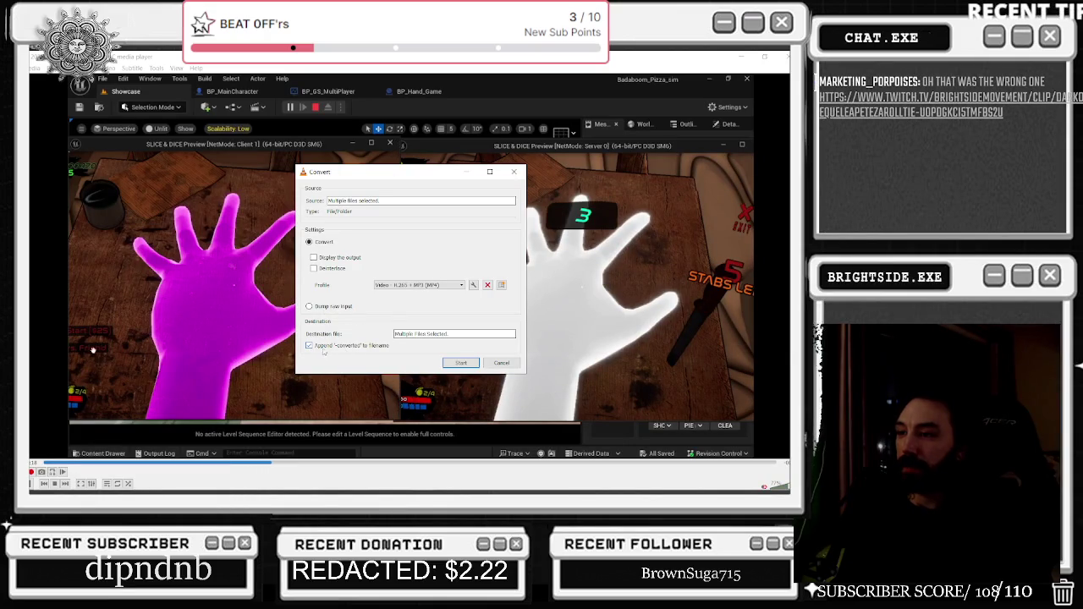
Start the queued conversion of four 2026-03-11 clips, then bring up the TTSLabs viewer tips list
left_click(465, 364)
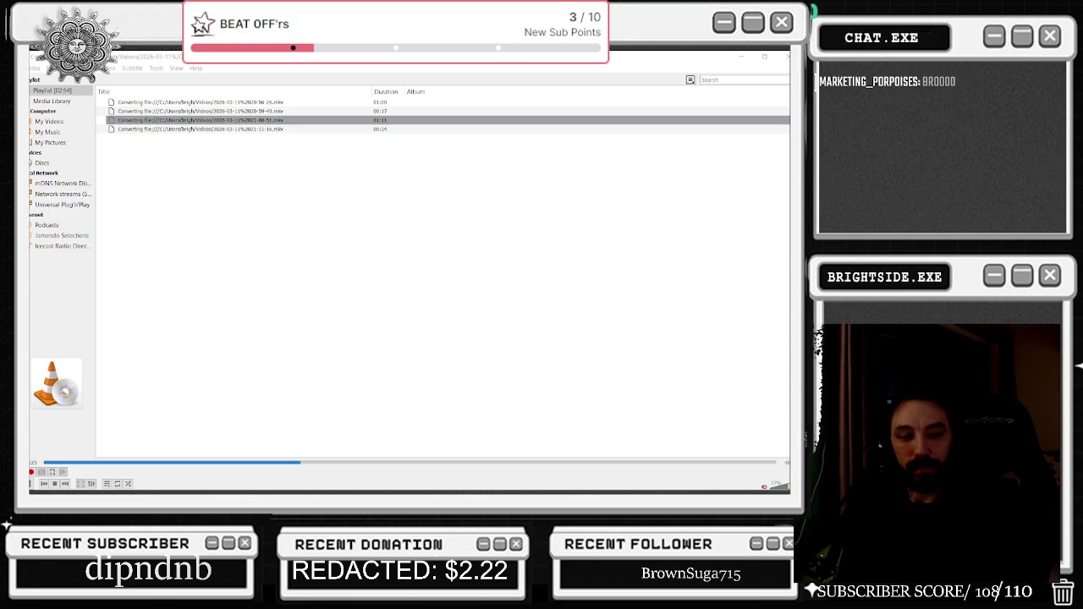
key("alt+Tab")
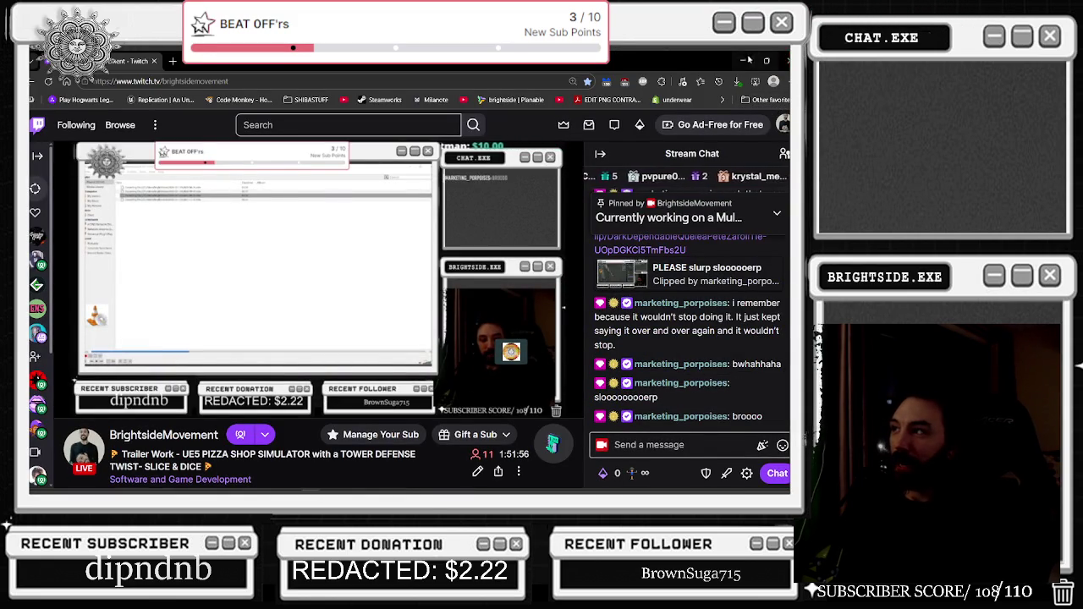
key("alt+Tab")
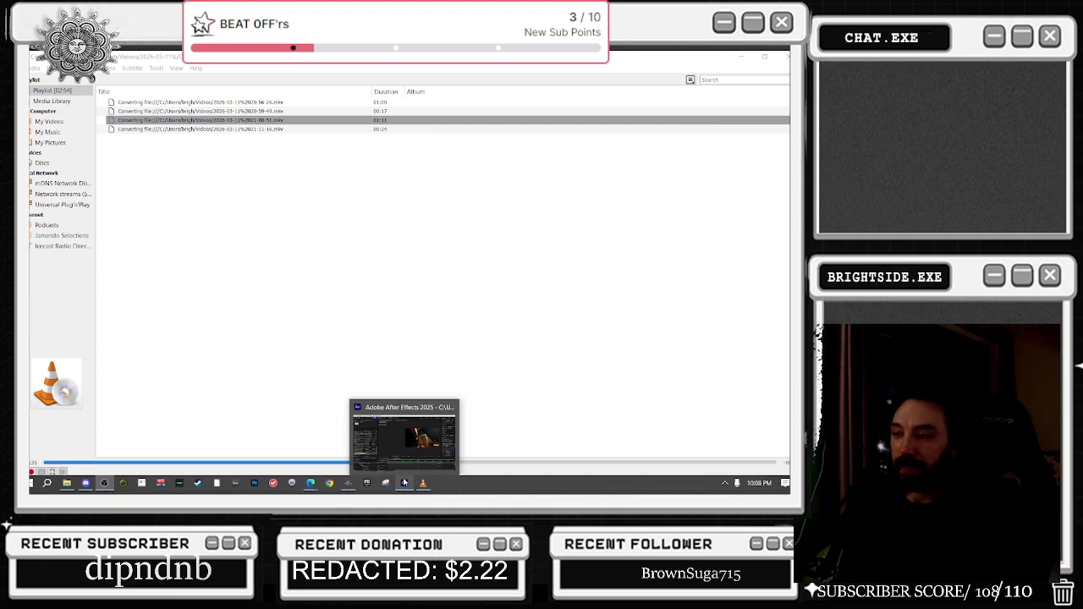
left_click(347, 484)
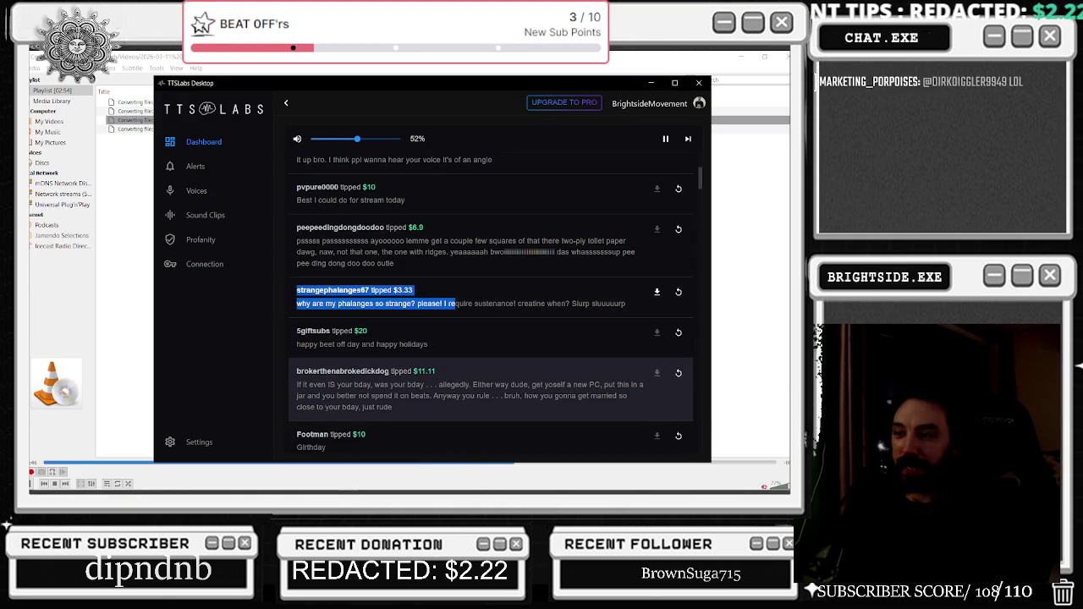
scroll(377, 370, "down", 1)
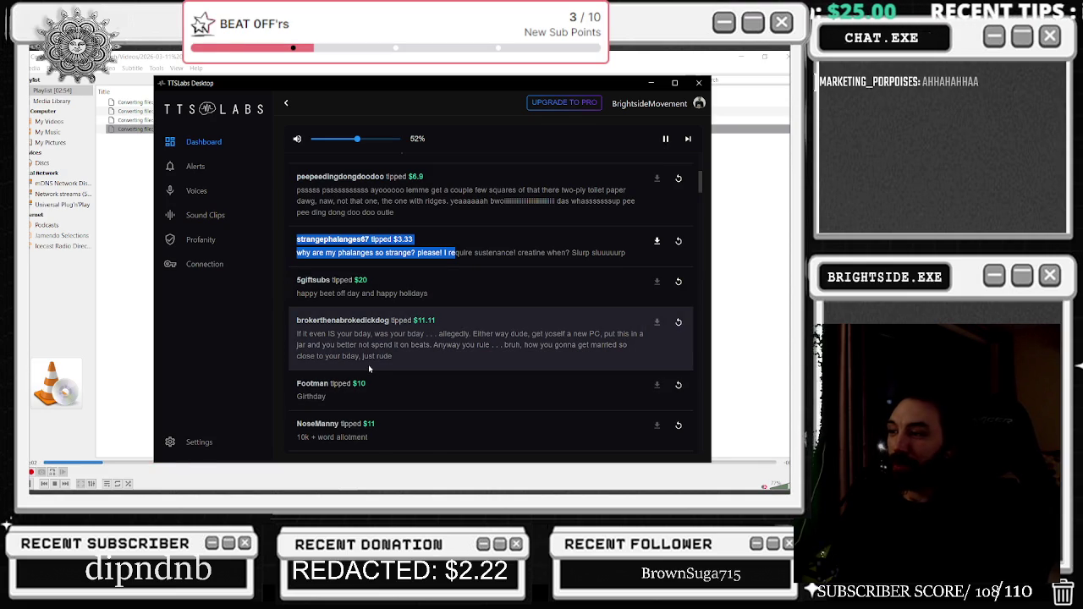
scroll(369, 369, "up", 2)
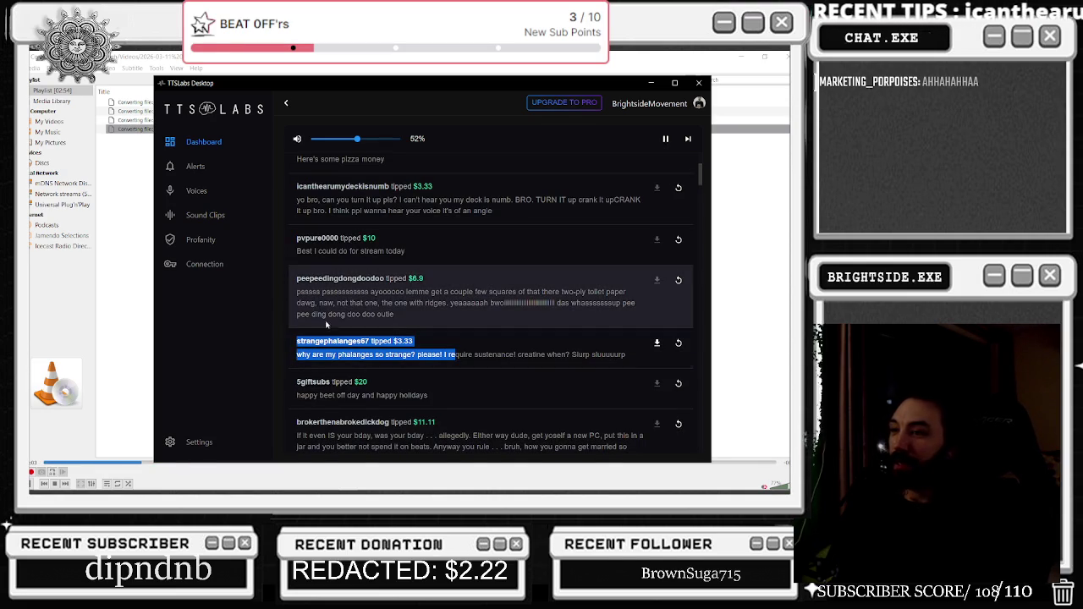
scroll(270, 297, "up", 3)
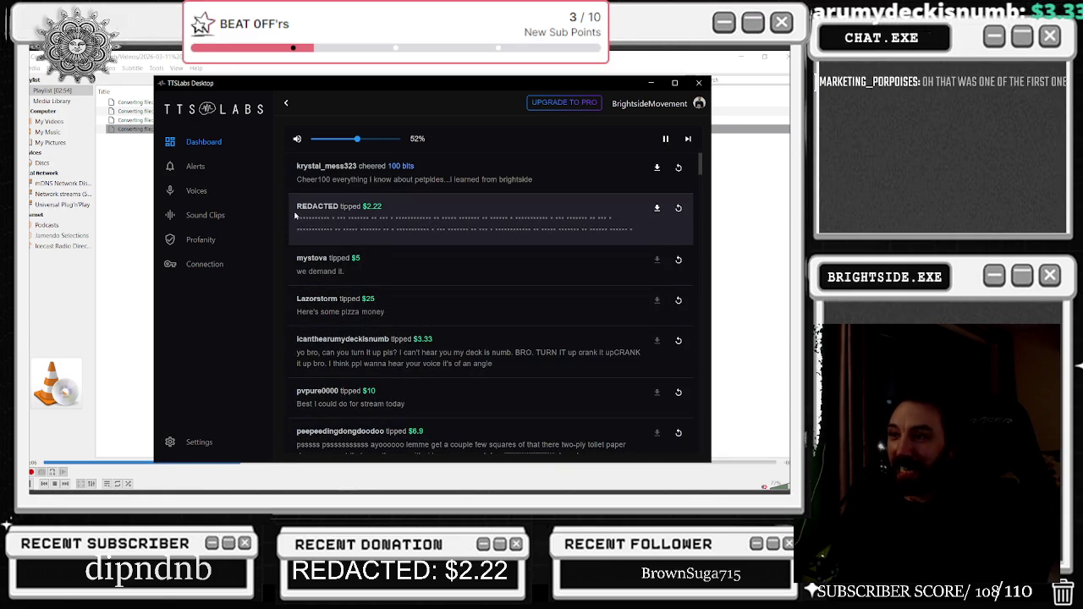
left_click(648, 83)
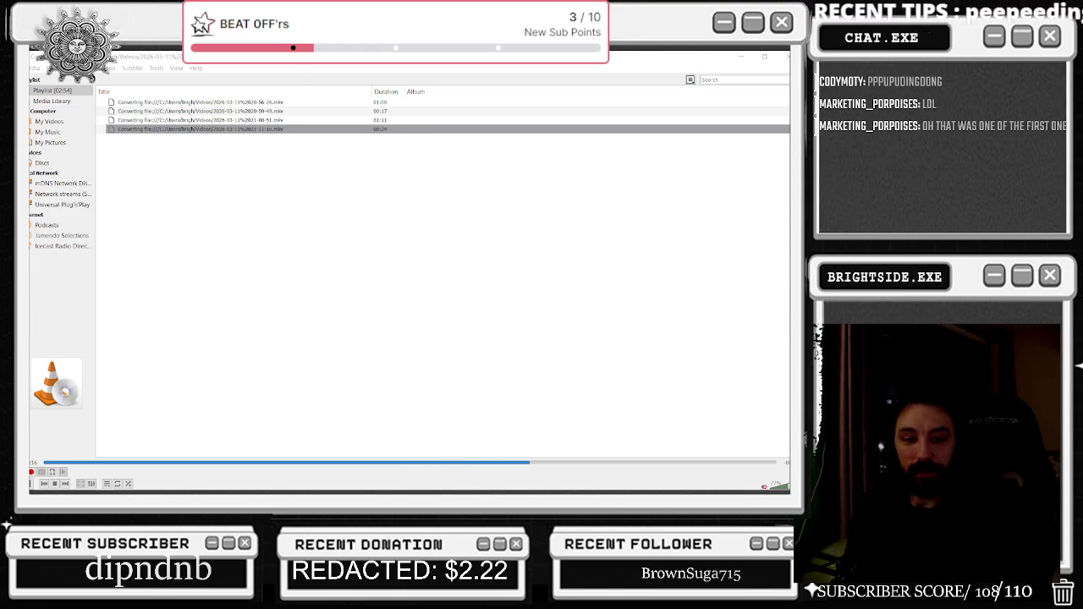
Play the YouTube album video, minimize Chrome, and go to the Videos folder of converted clips
key("alt+Tab")
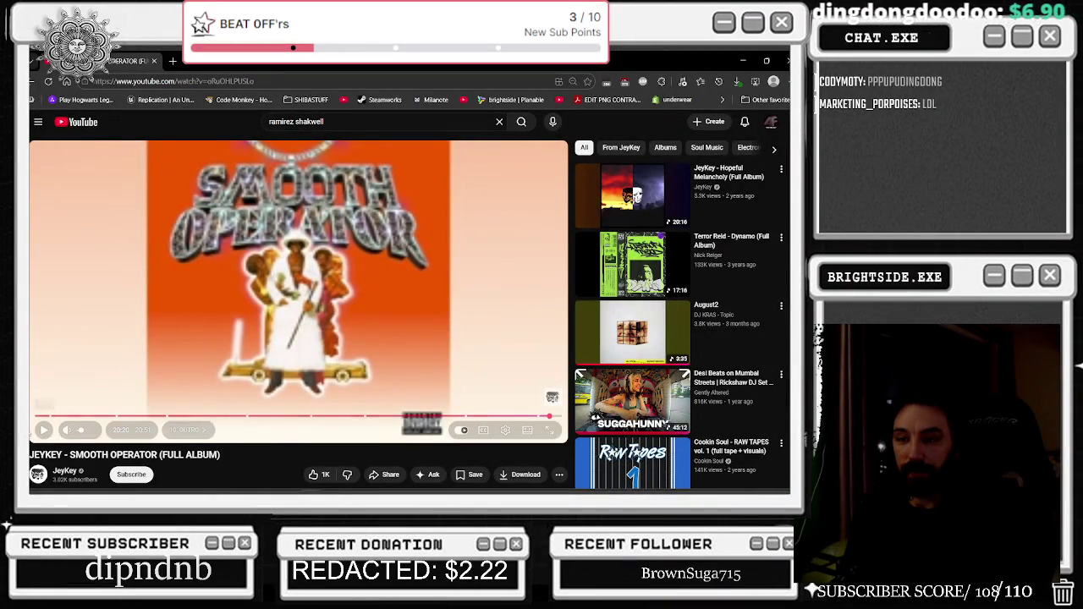
left_click(43, 430)
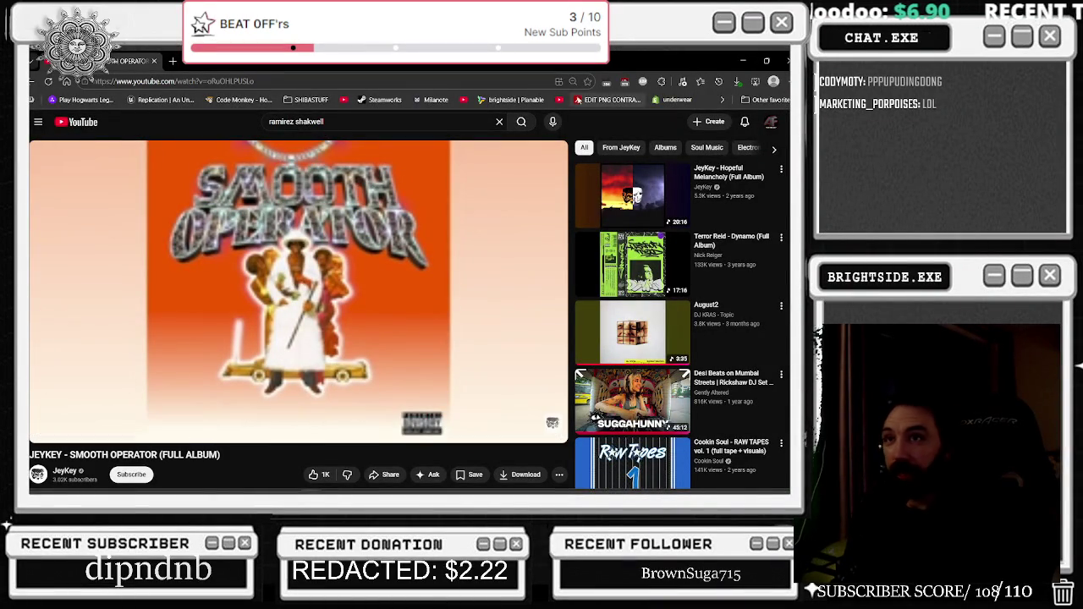
left_click(743, 57)
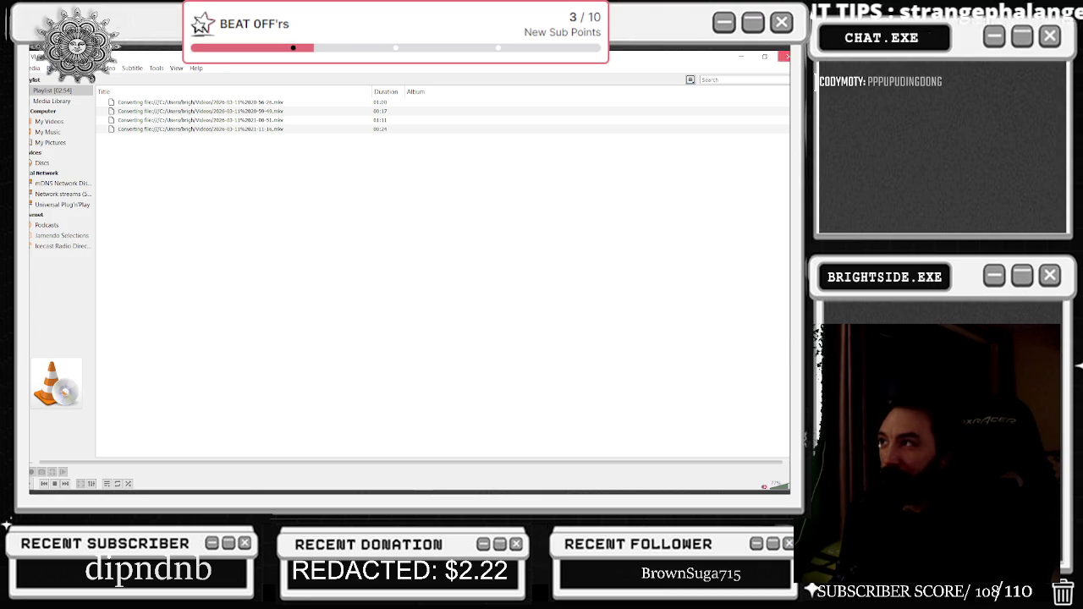
key("alt+Tab")
scroll(230, 410, "down", 1)
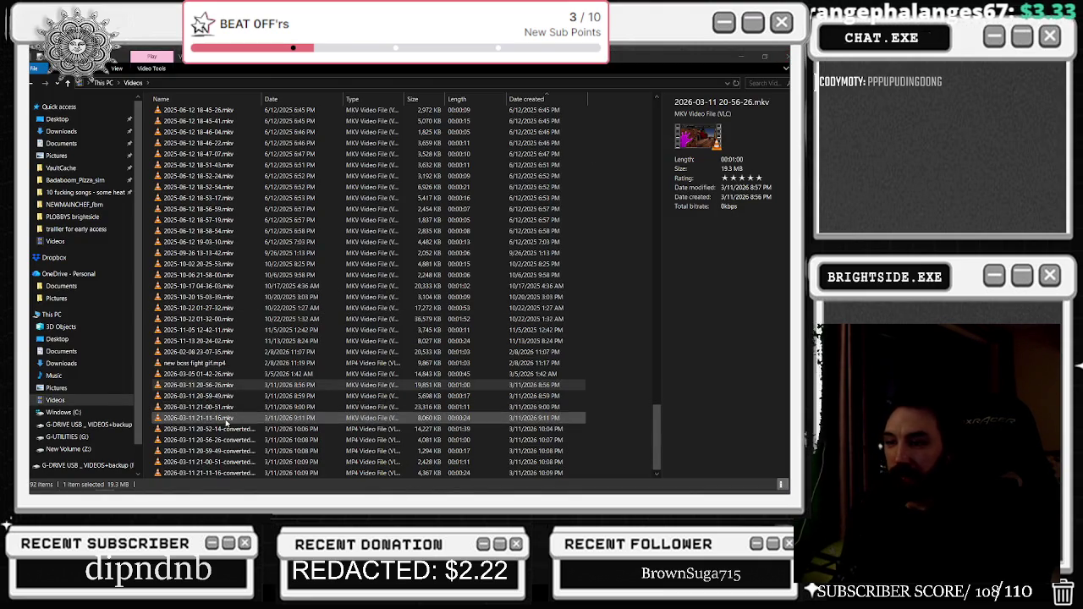
Select the five -converted MP4 clips in Videos and drag them into the Project panel
left_click(229, 430)
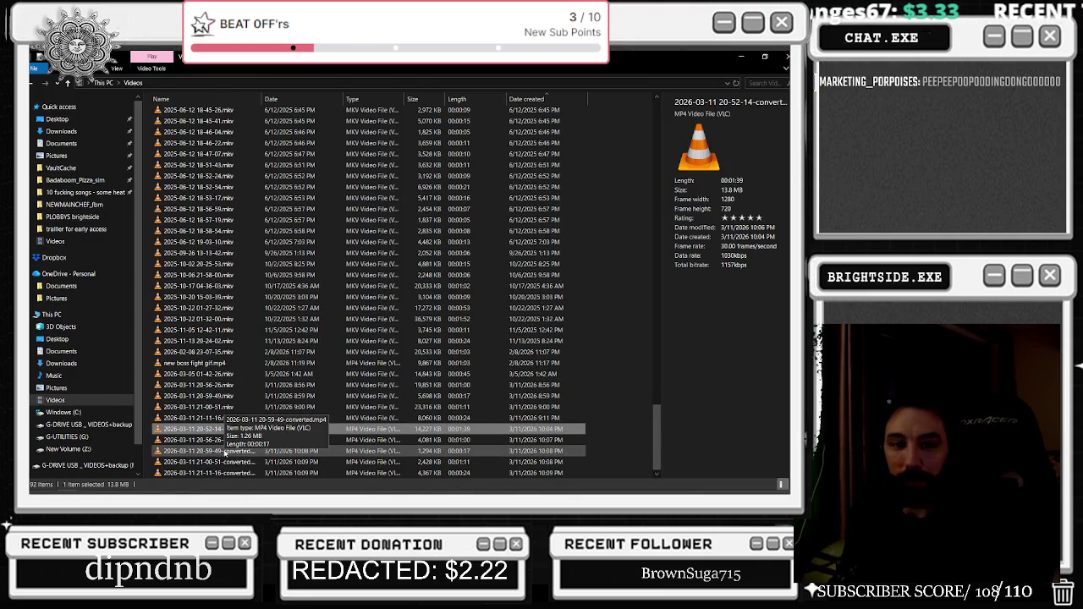
left_click(200, 472, "shift")
key("super+Down")
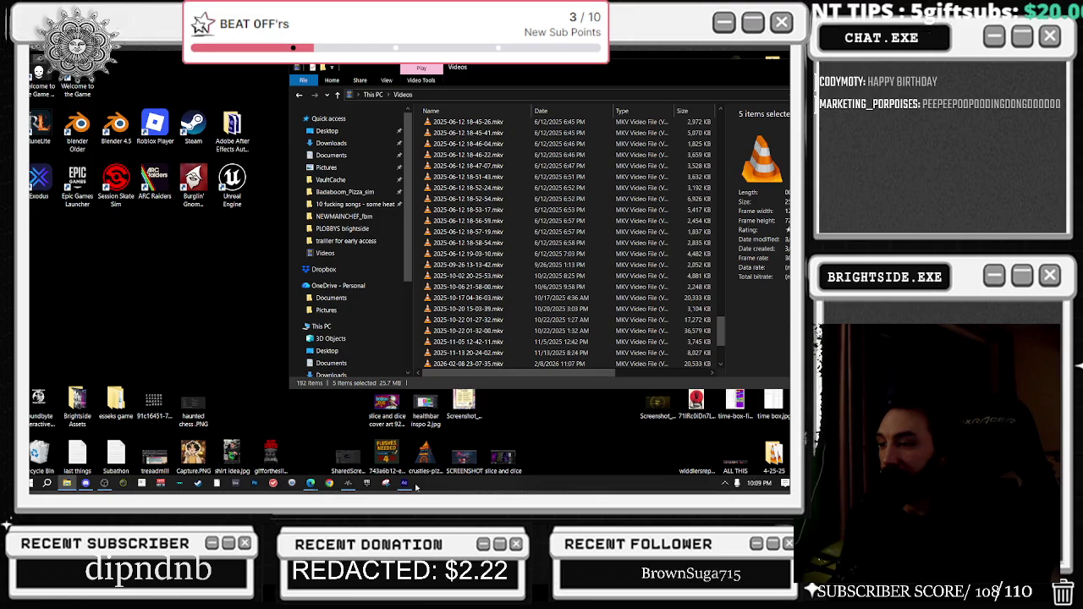
left_click(405, 483)
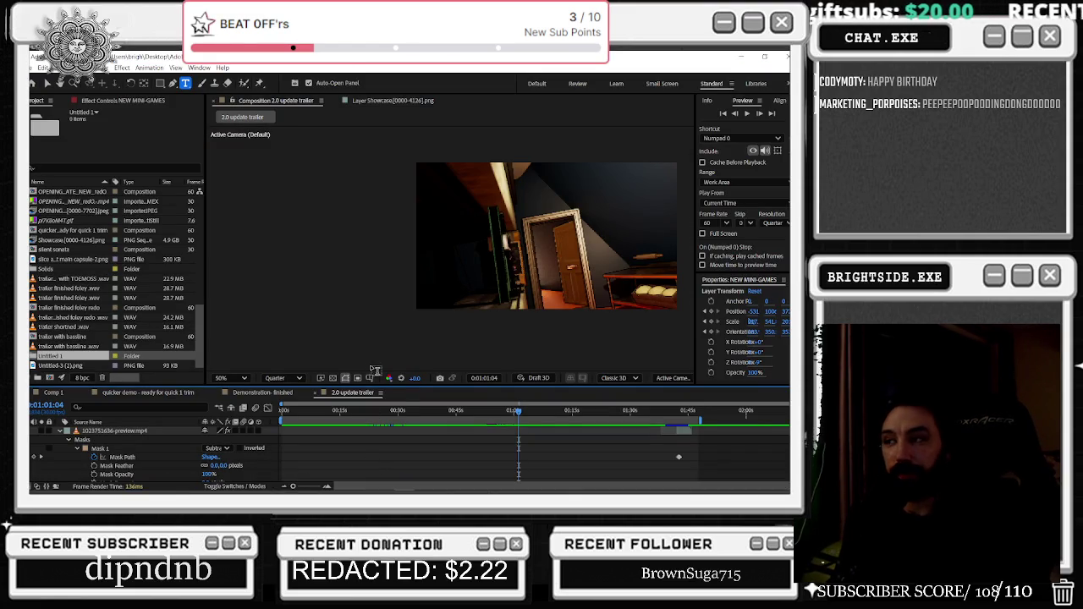
key("alt+Tab")
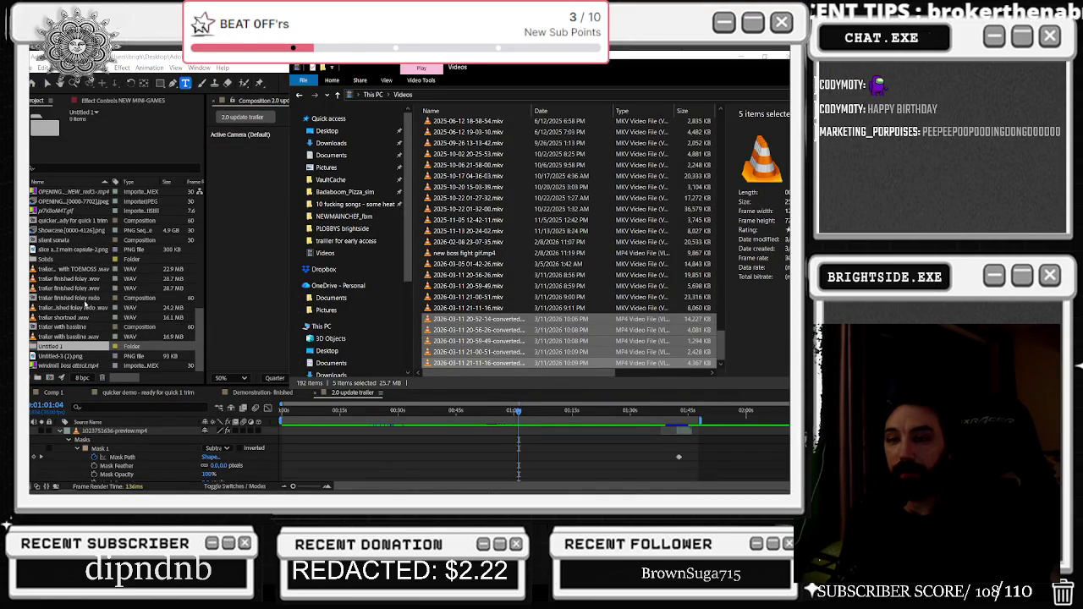
left_click_drag(436, 323, 57, 348)
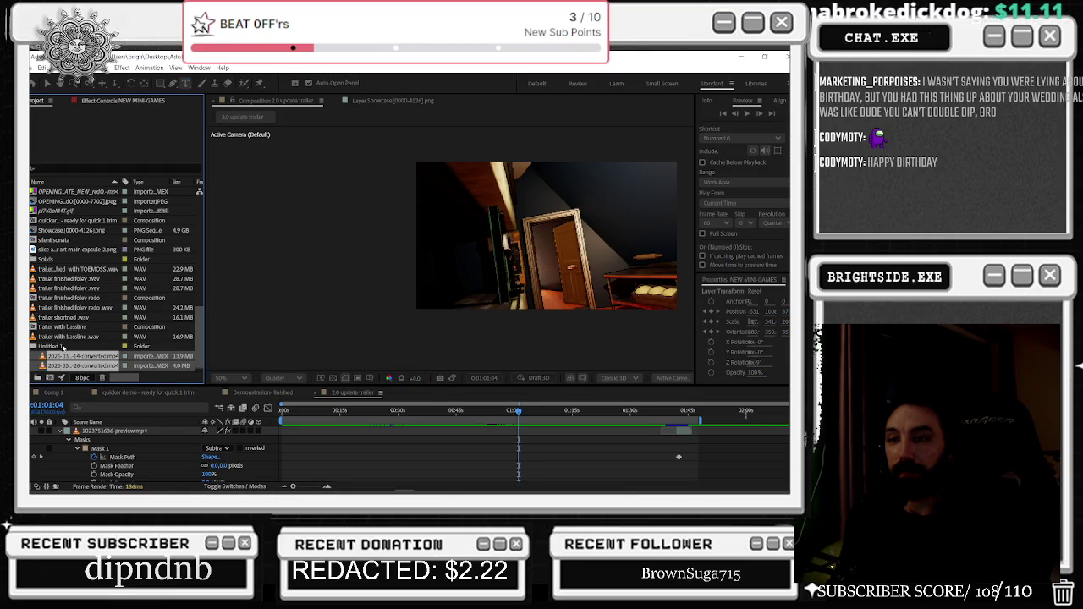
left_click_drag(298, 410, 355, 410)
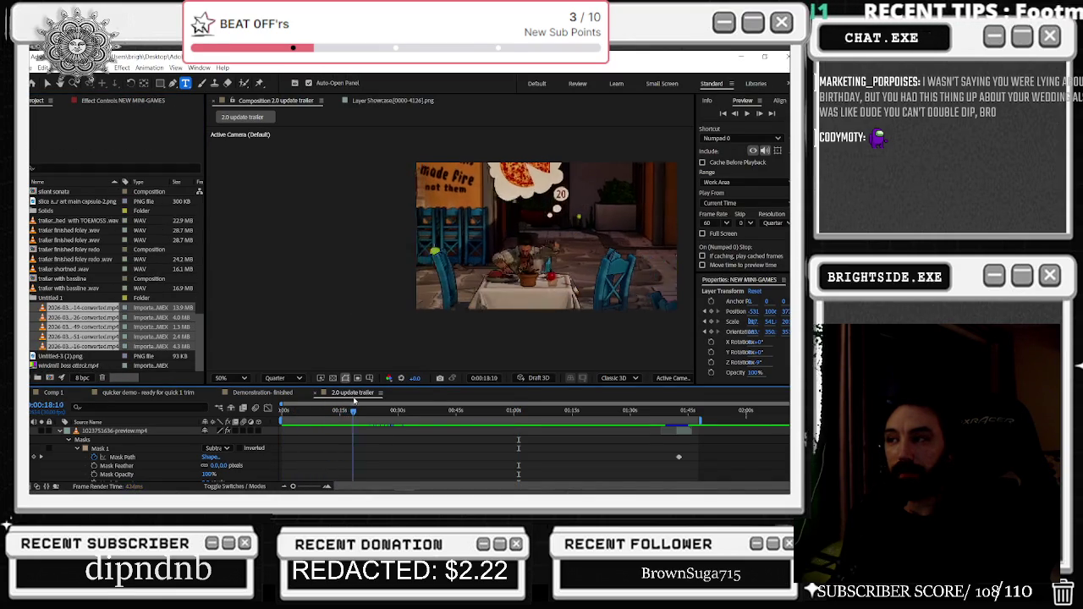
Collapse the first layer's masks and set the playhead to 0:00:23:11
left_click(61, 431)
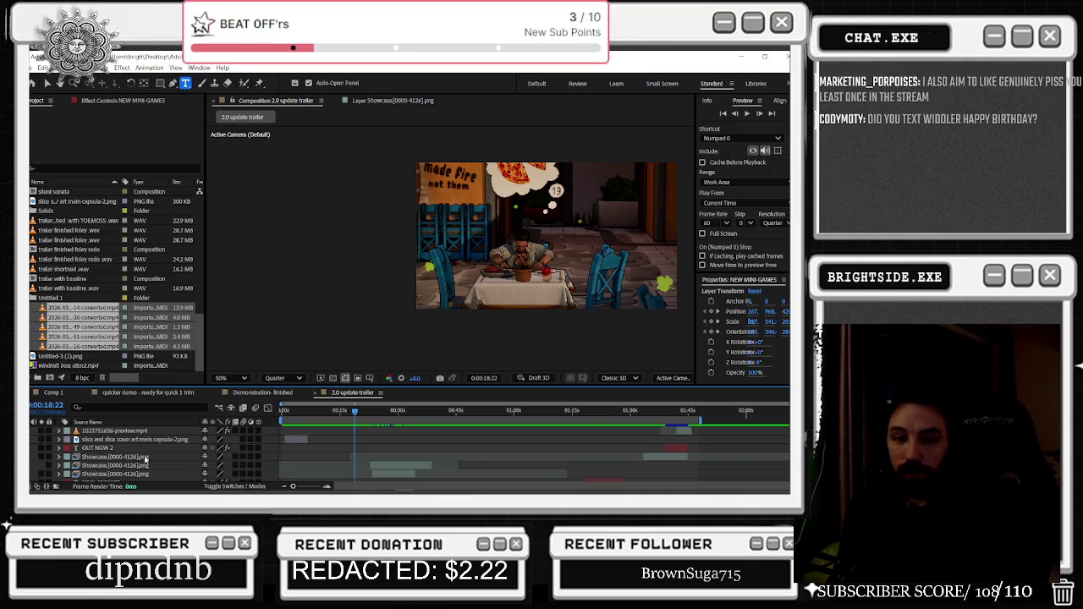
left_click(76, 310)
left_click_drag(314, 412, 378, 413)
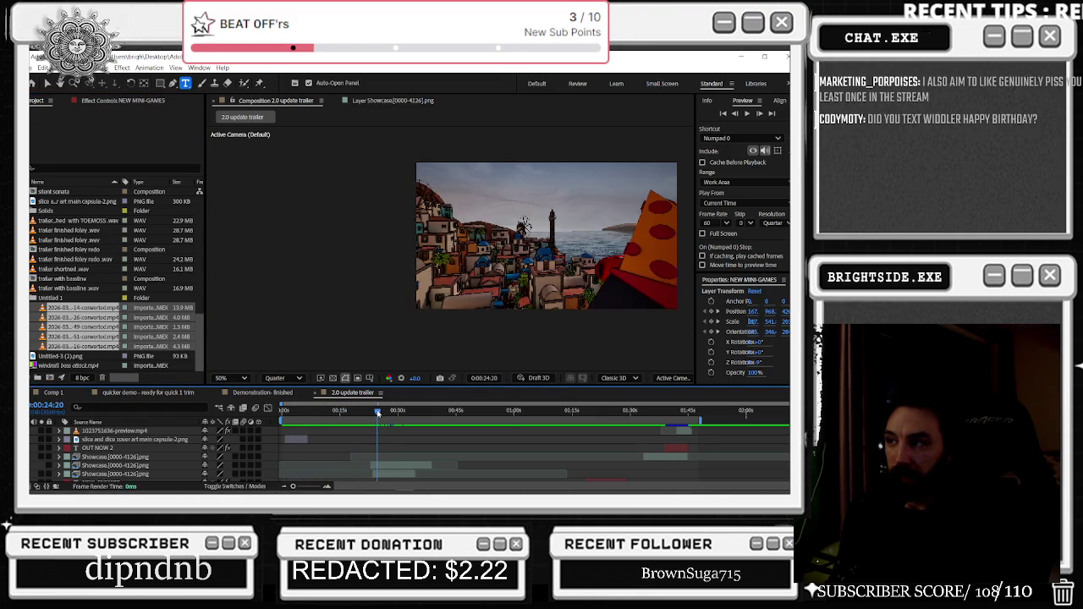
scroll(388, 436, "down", 1)
scroll(388, 436, "down", 2)
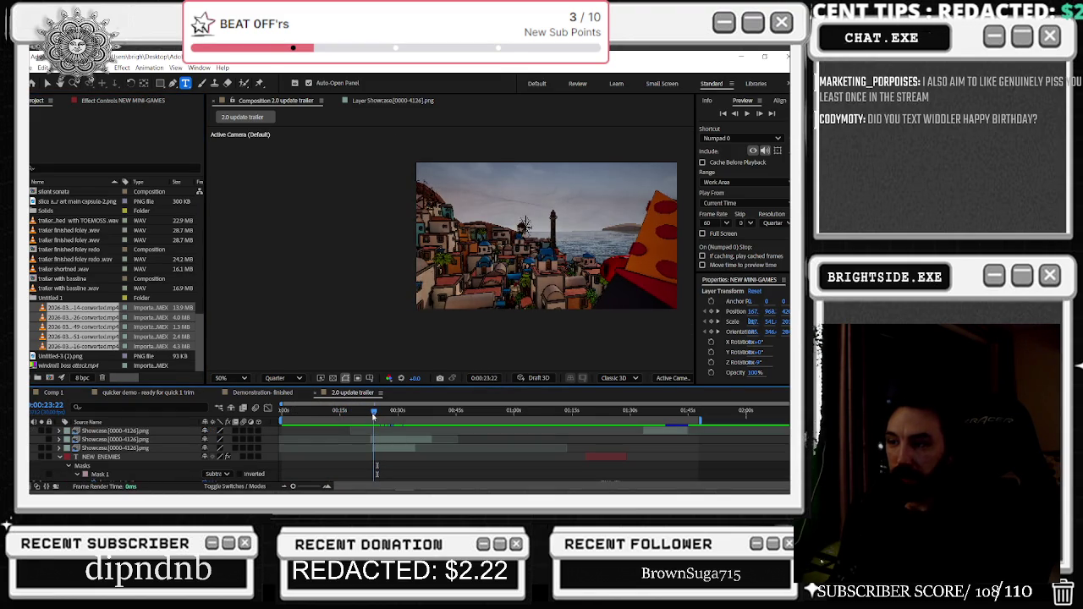
left_click_drag(377, 413, 372, 413)
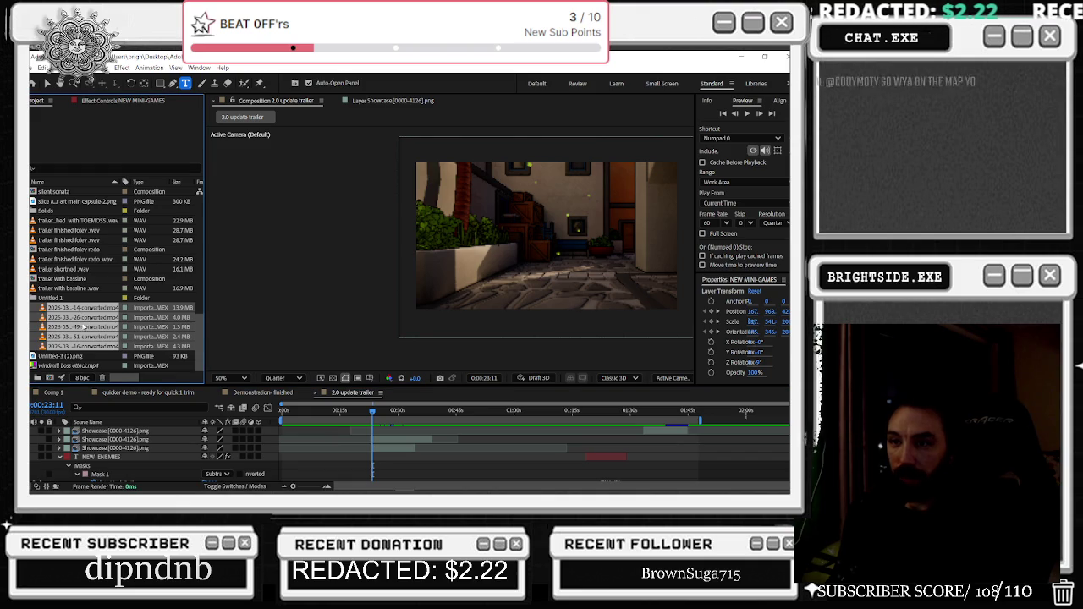
left_click(87, 348)
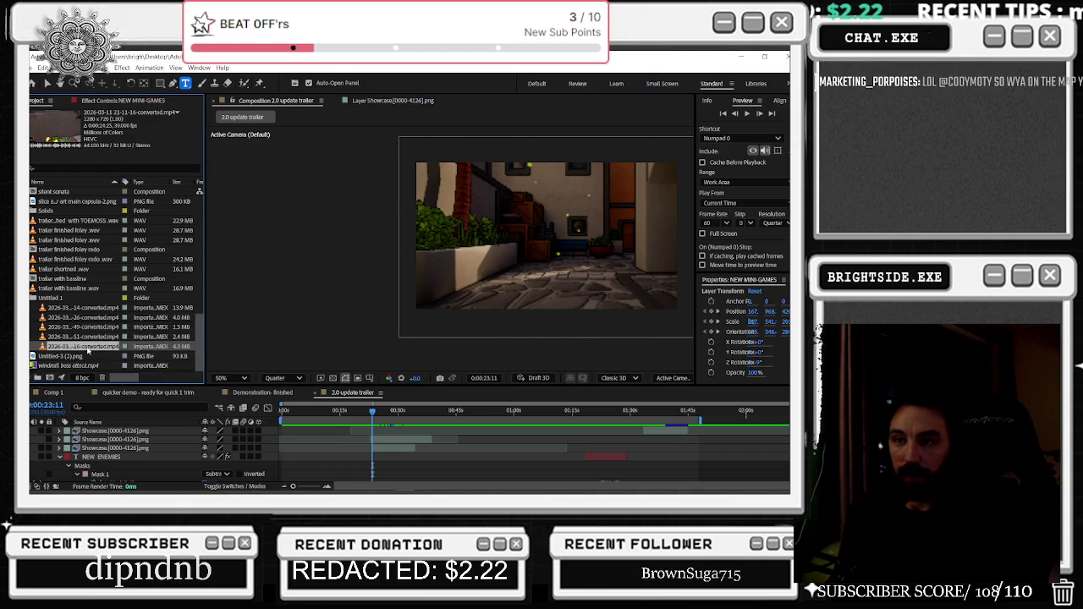
left_click_drag(87, 347, 383, 465)
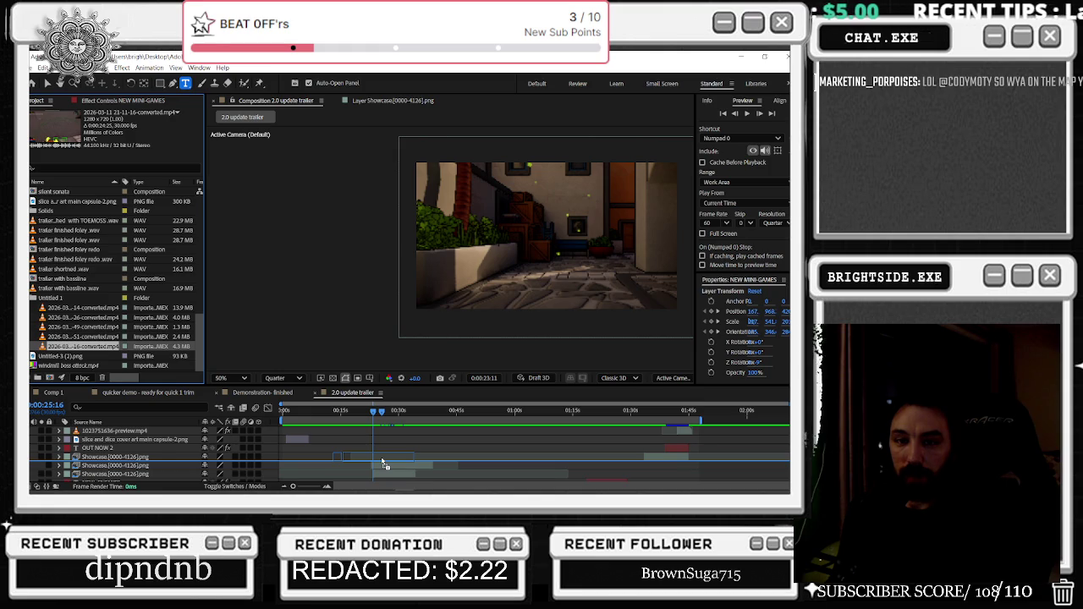
mouse_move(383, 465)
left_mouse_down()
mouse_move(389, 457)
mouse_move(372, 468)
left_mouse_up()
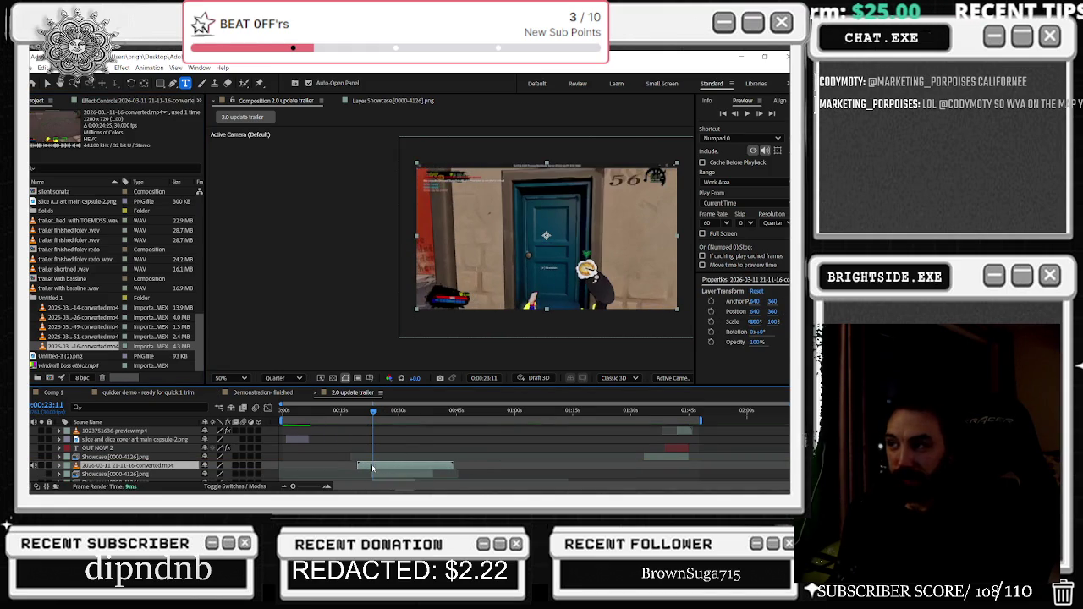
left_click_drag(372, 468, 371, 467)
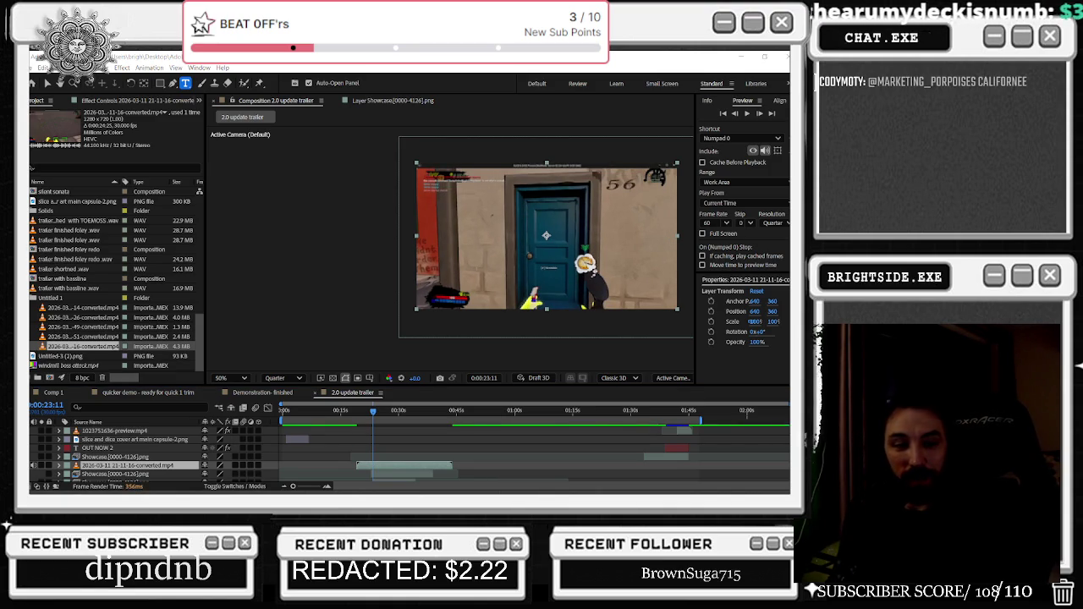
Glance at the Twitch stream page, then bring up the YouTube music video
key("alt+Tab")
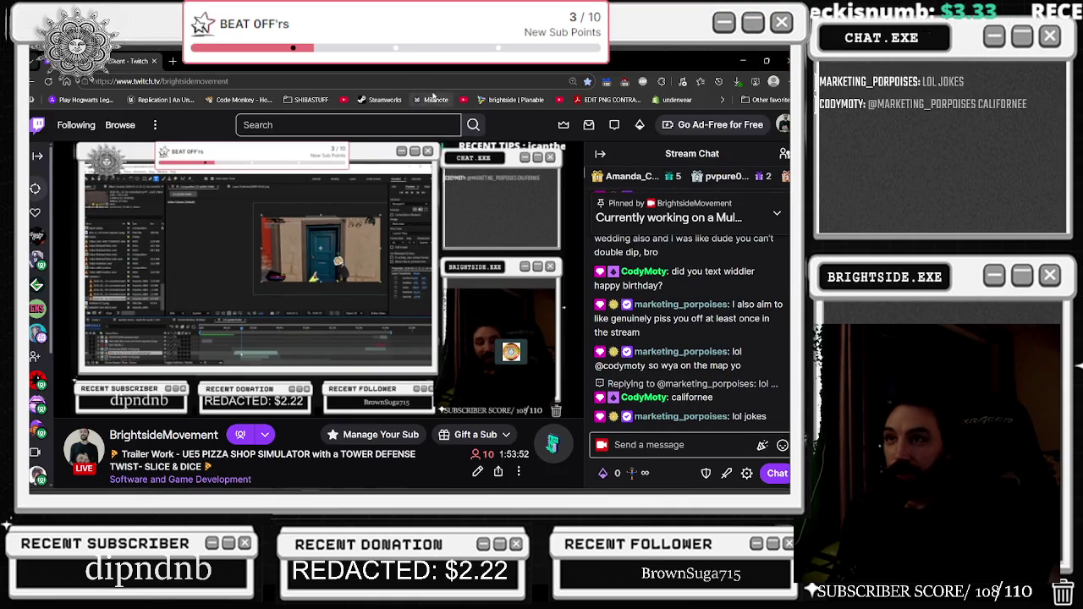
left_click(741, 60)
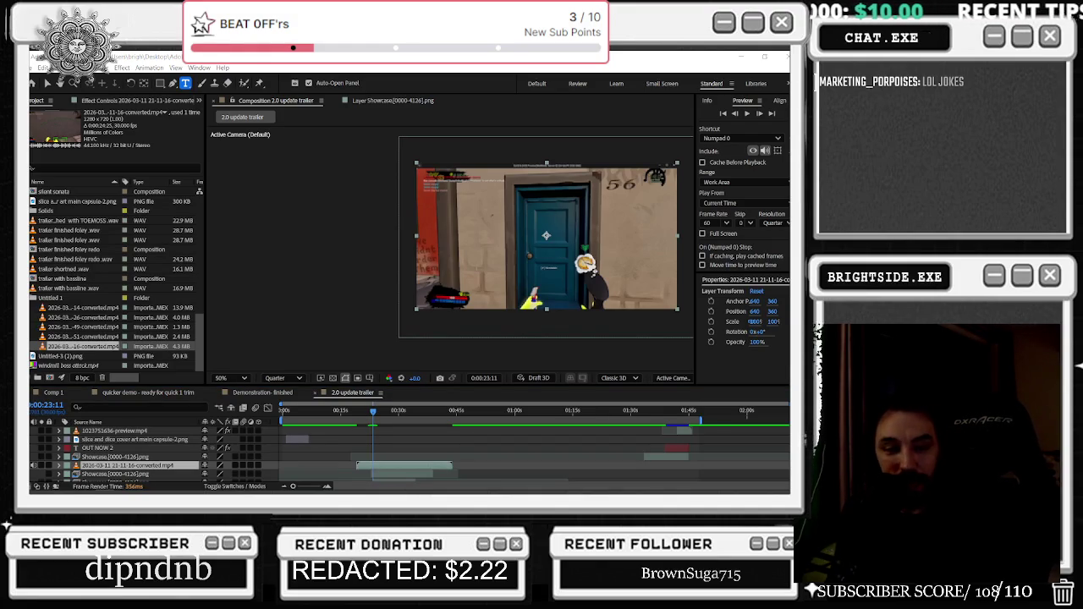
key("alt+Tab")
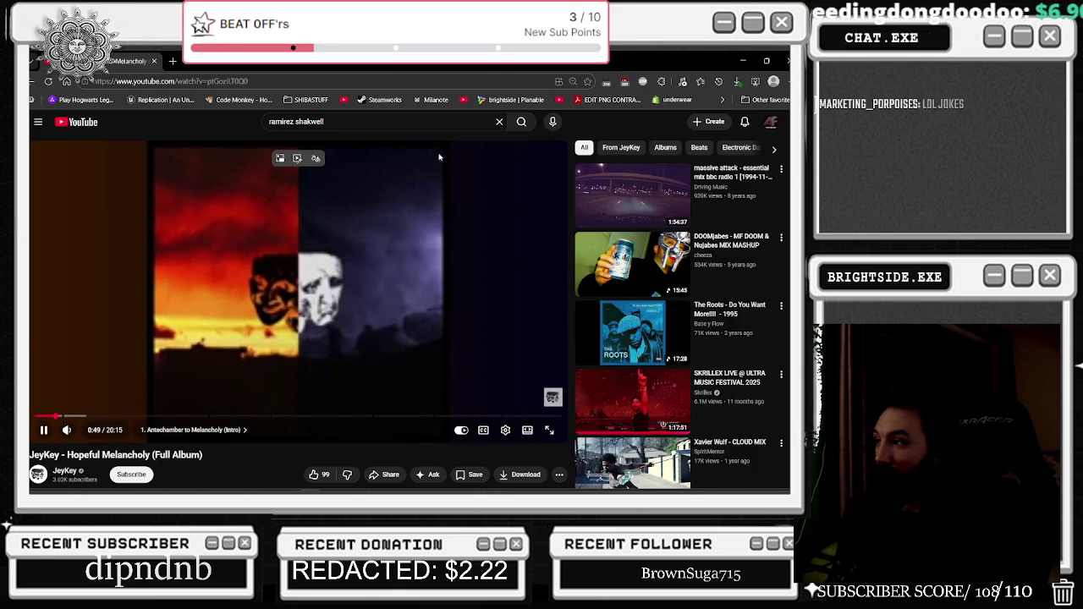
Go back to the previous album video and scroll down through the comments
left_click(33, 81)
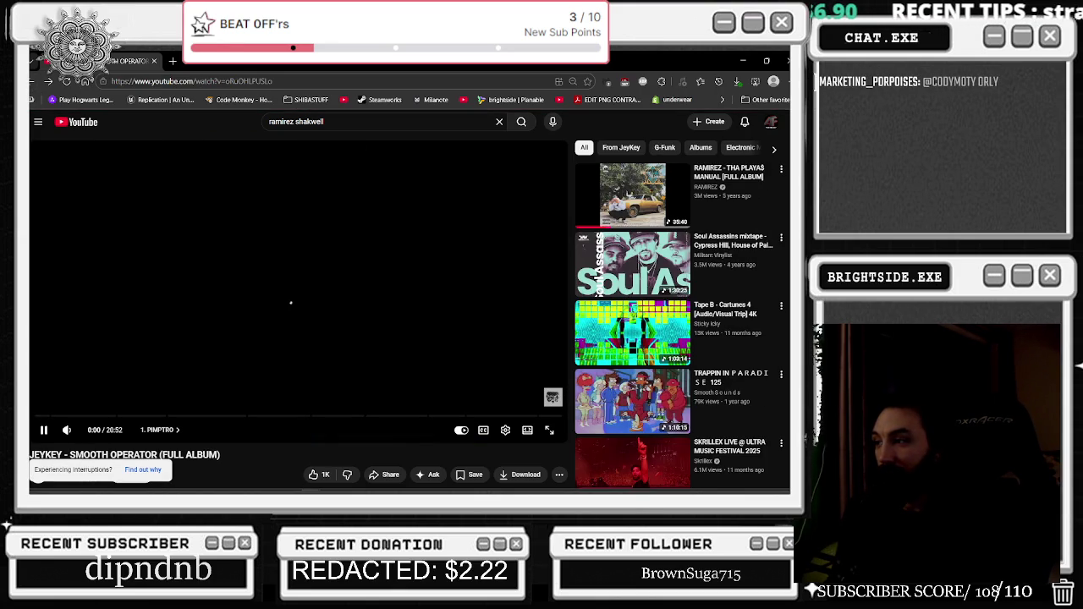
scroll(516, 211, "down", 2)
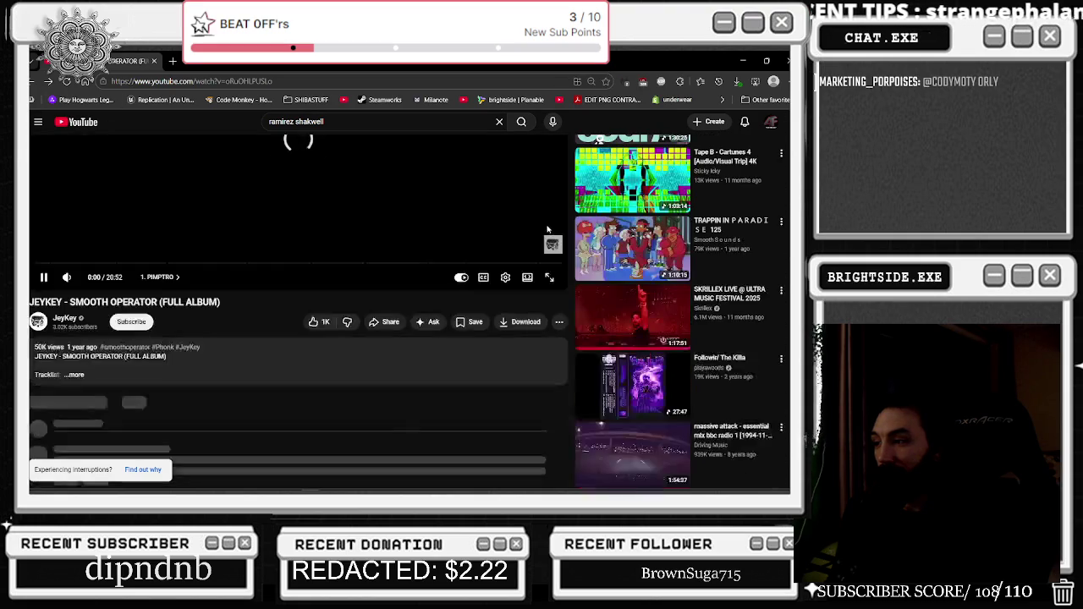
scroll(516, 211, "down", 2)
scroll(512, 212, "down", 3)
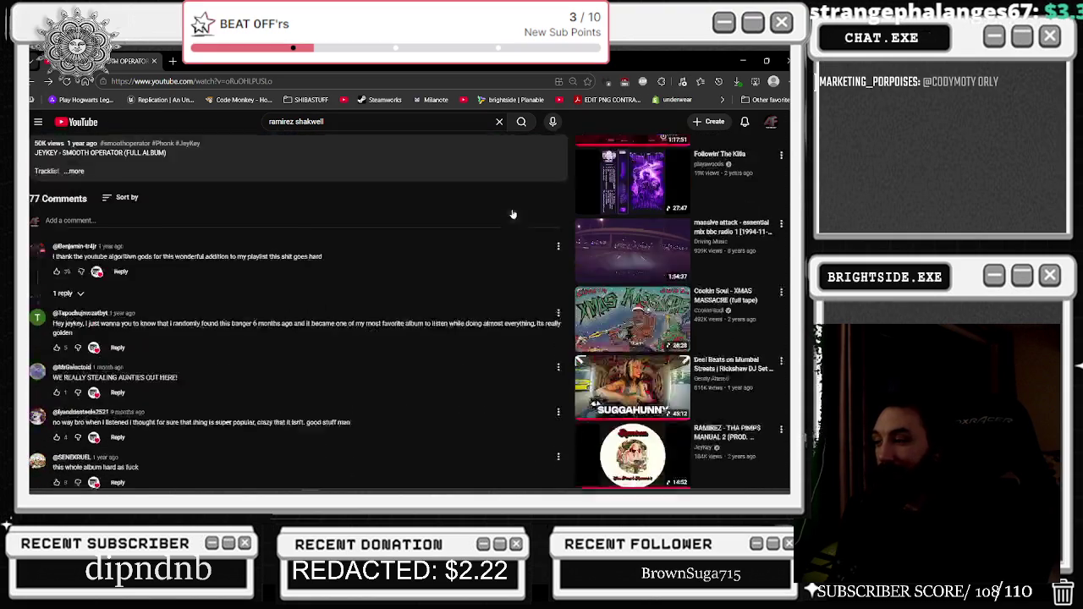
scroll(511, 212, "down", 3)
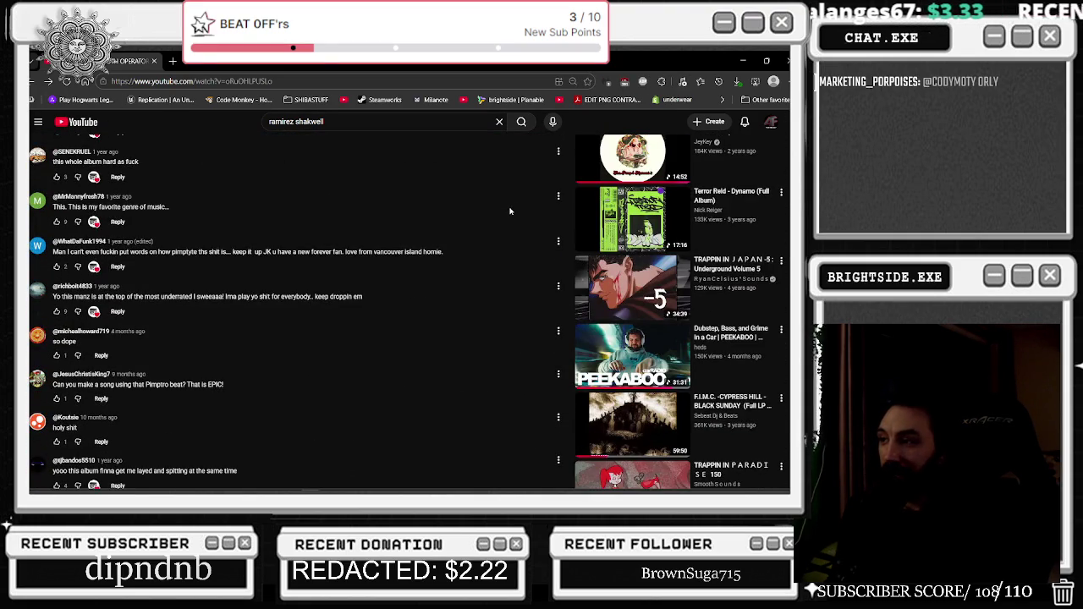
scroll(510, 211, "down", 1)
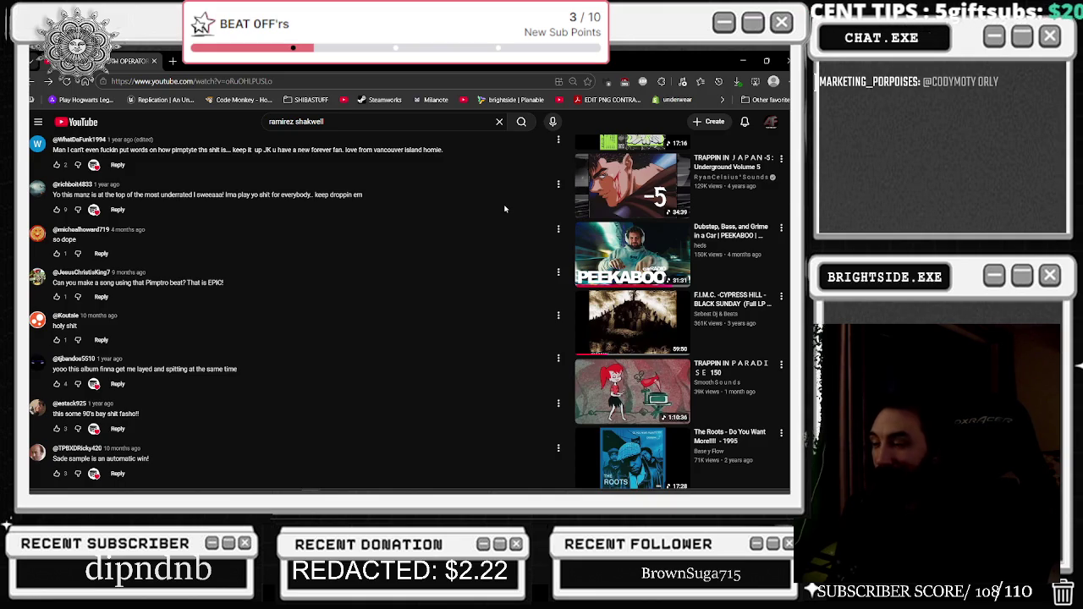
scroll(504, 209, "down", 1)
scroll(504, 209, "down", 1)
scroll(504, 209, "down", 1)
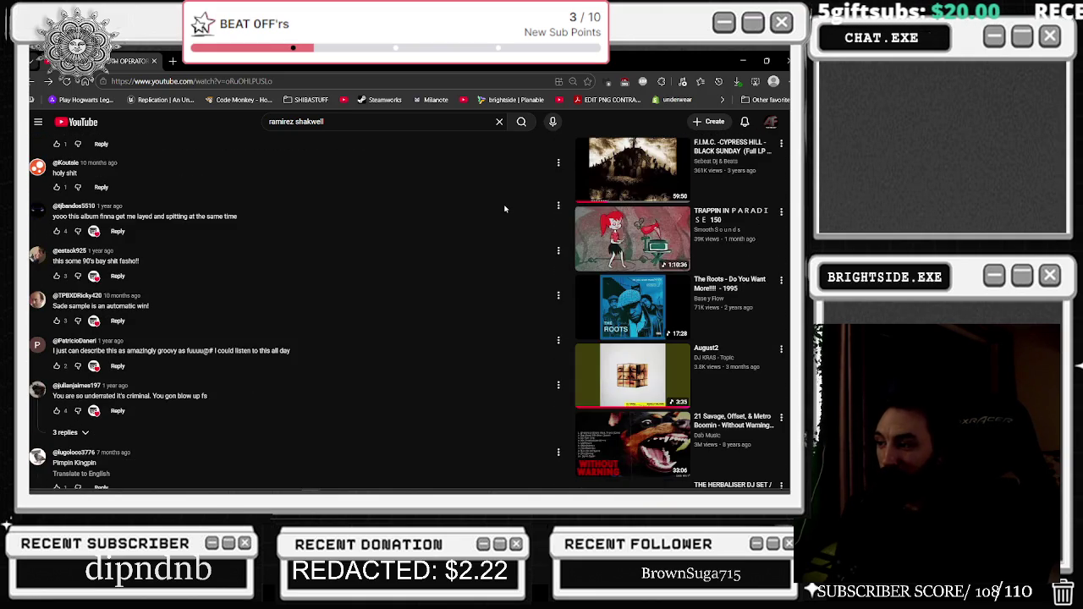
mouse_move(632, 374)
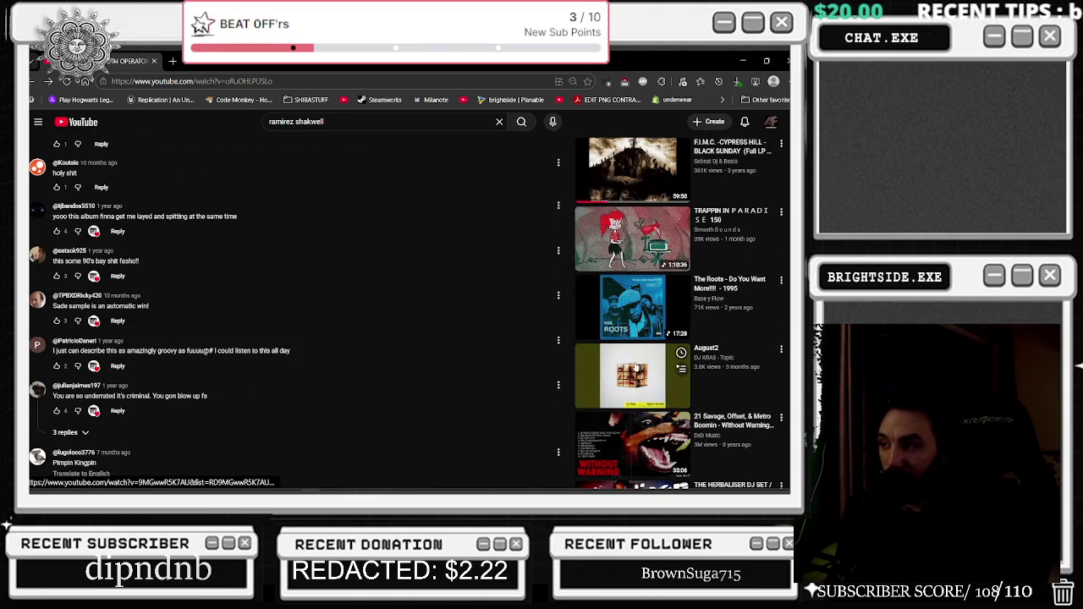
Play the August2 track, raise its volume, and minimize the browser
left_click(630, 361)
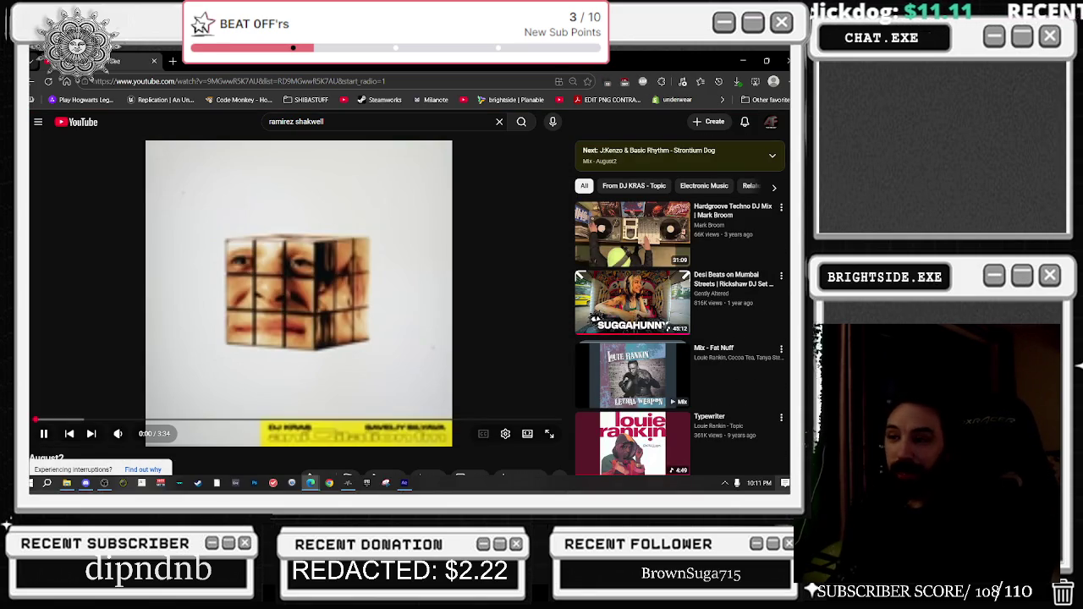
mouse_move(117, 433)
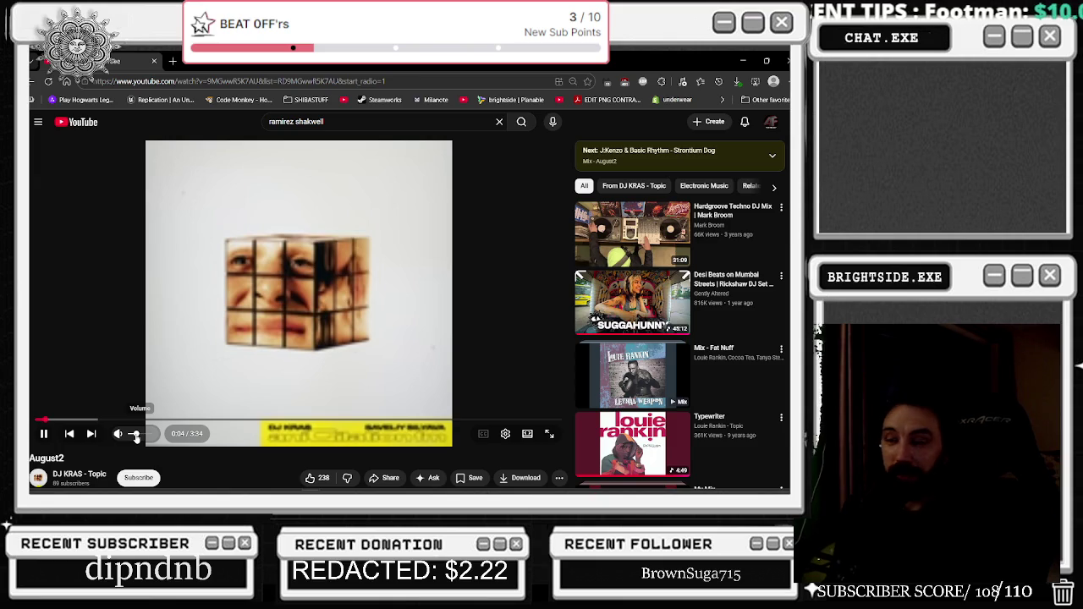
left_click_drag(135, 436, 141, 436)
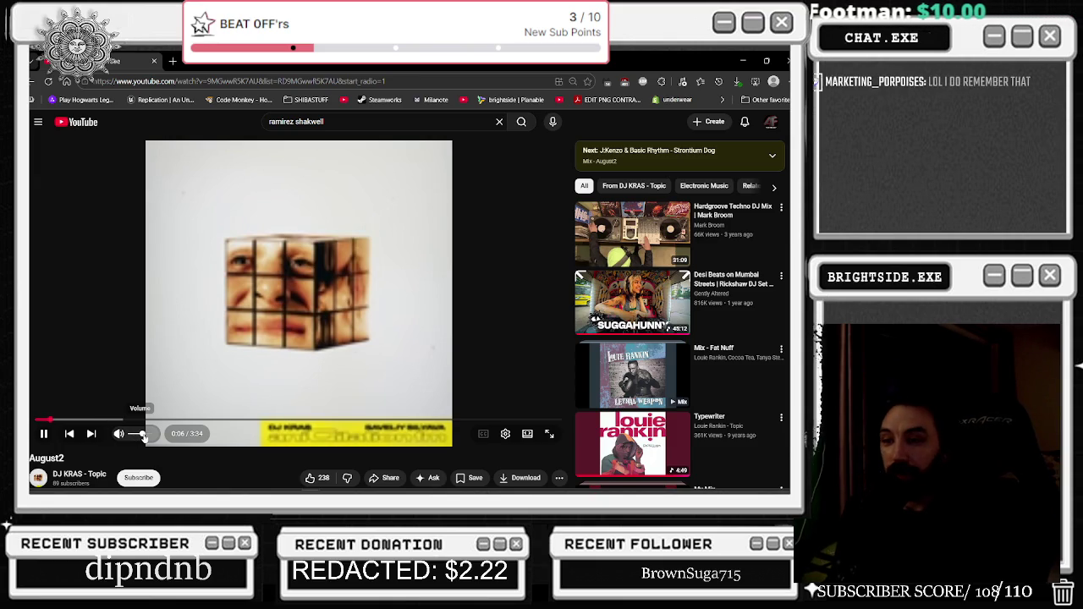
left_click(741, 60)
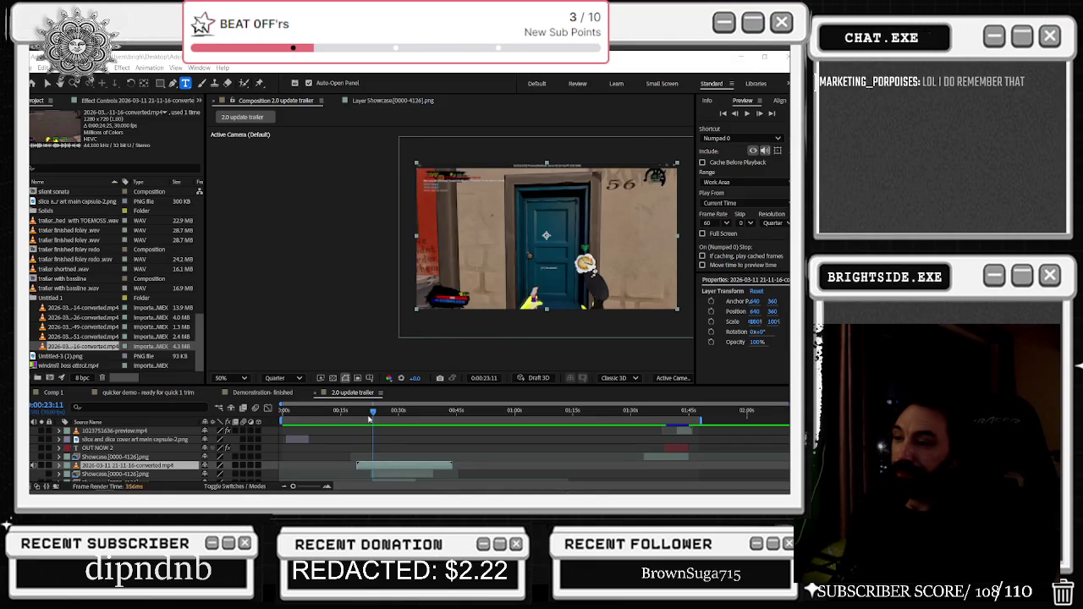
left_click_drag(373, 412, 401, 412)
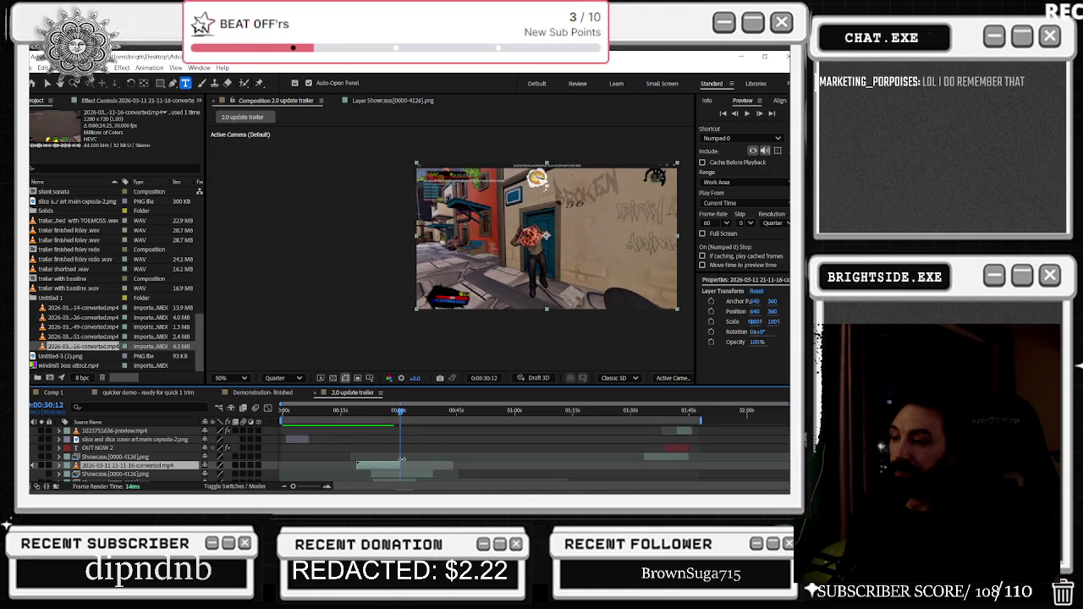
left_click_drag(404, 412, 348, 412)
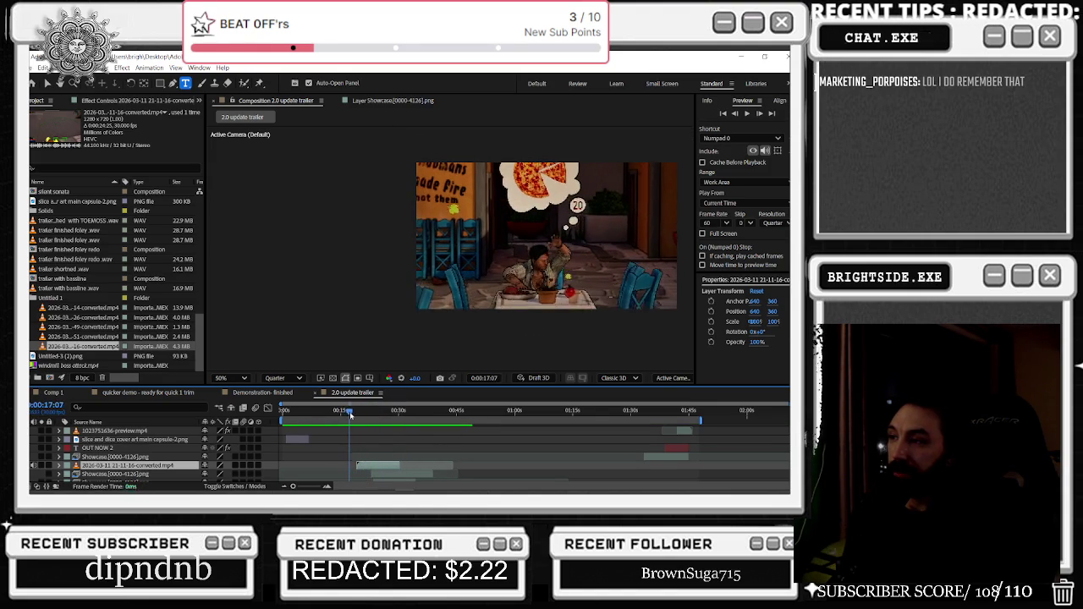
left_click_drag(348, 413, 373, 430)
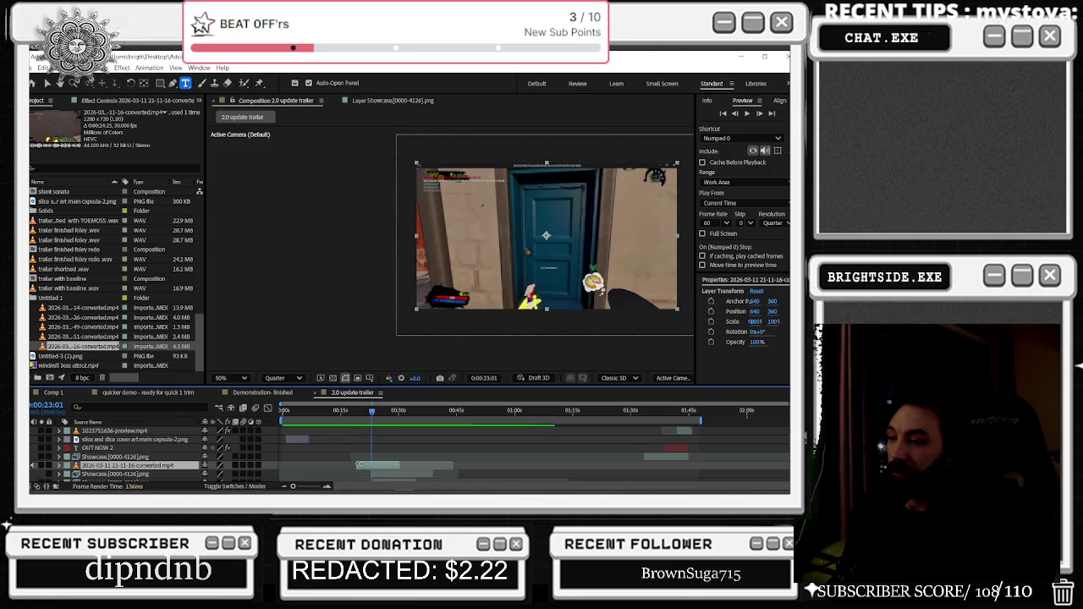
left_click_drag(350, 410, 371, 432)
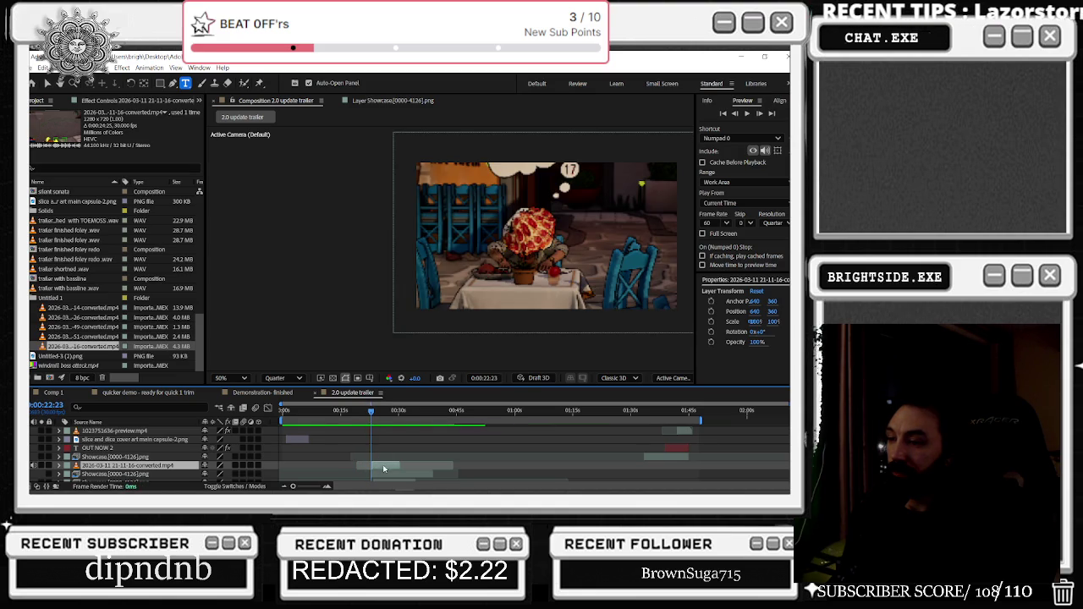
left_click(370, 414)
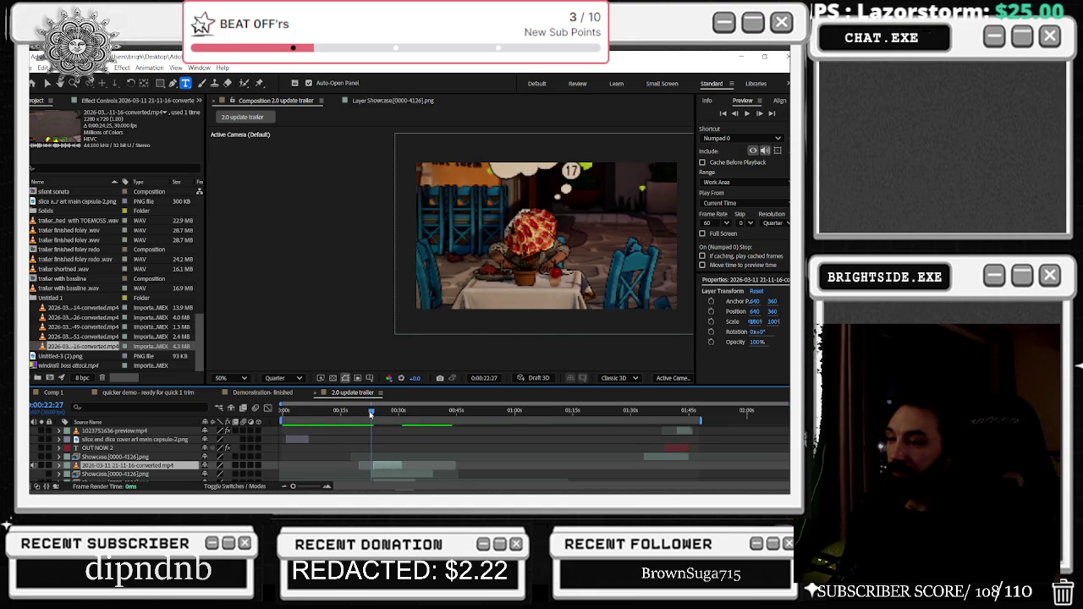
scroll(374, 465, "up", 3)
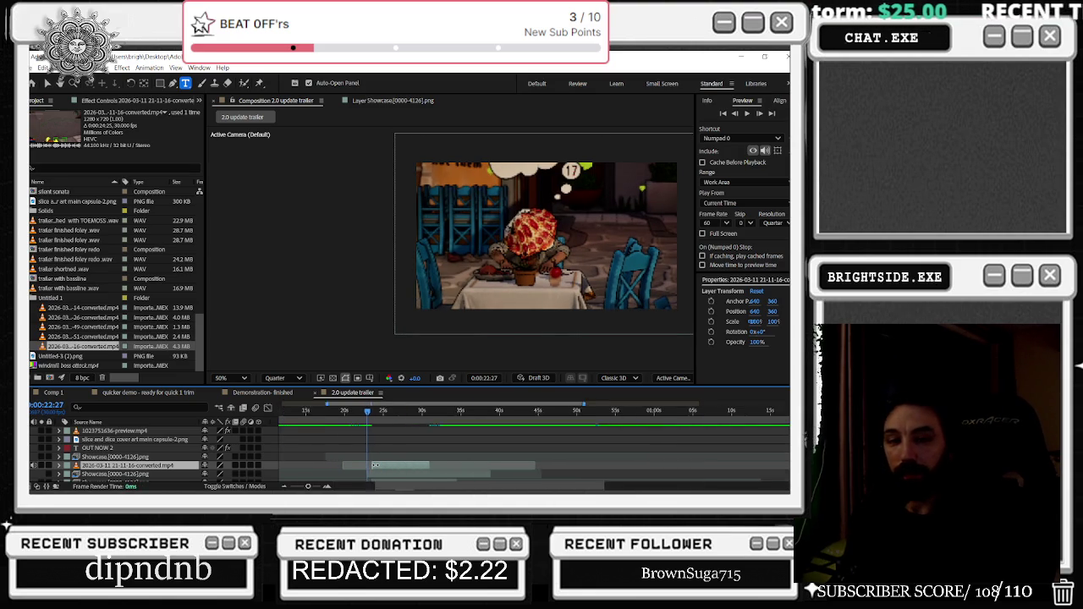
scroll(372, 465, "up", 3)
scroll(352, 464, "up", 2)
mouse_move(311, 413)
left_mouse_down()
mouse_move(335, 423)
mouse_move(341, 466)
left_mouse_up()
scroll(342, 457, "down", 3)
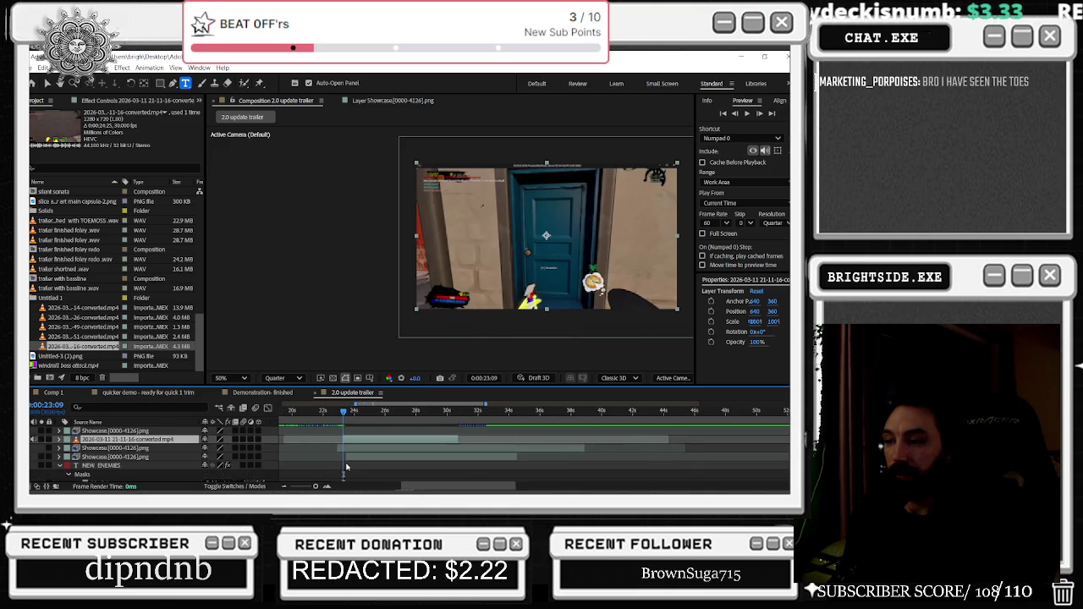
scroll(343, 448, "up", 3)
scroll(358, 455, "down", 3)
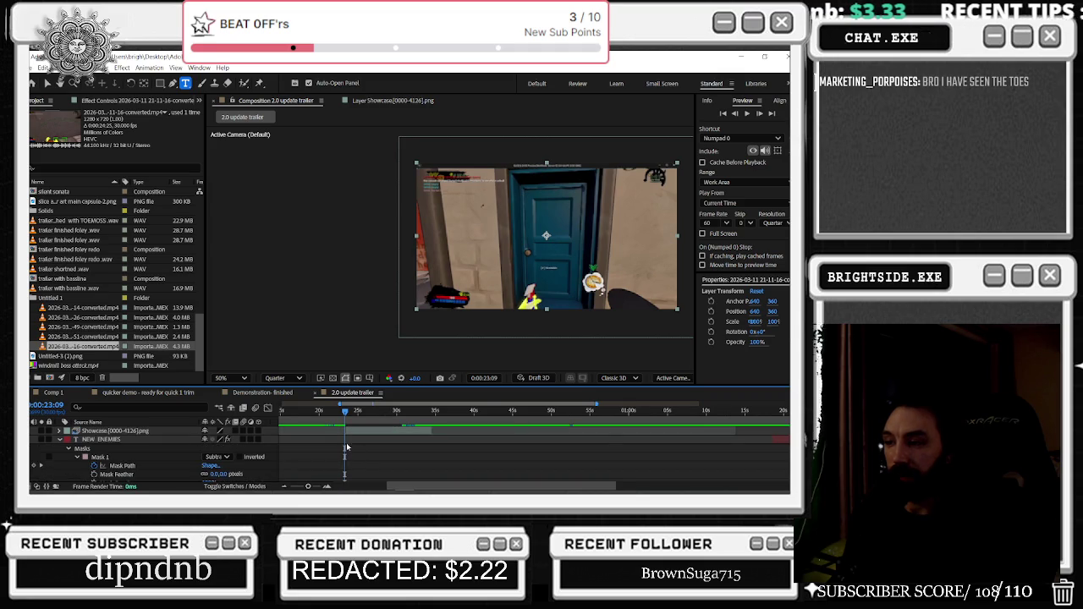
scroll(344, 441, "up", 5)
left_click(326, 448)
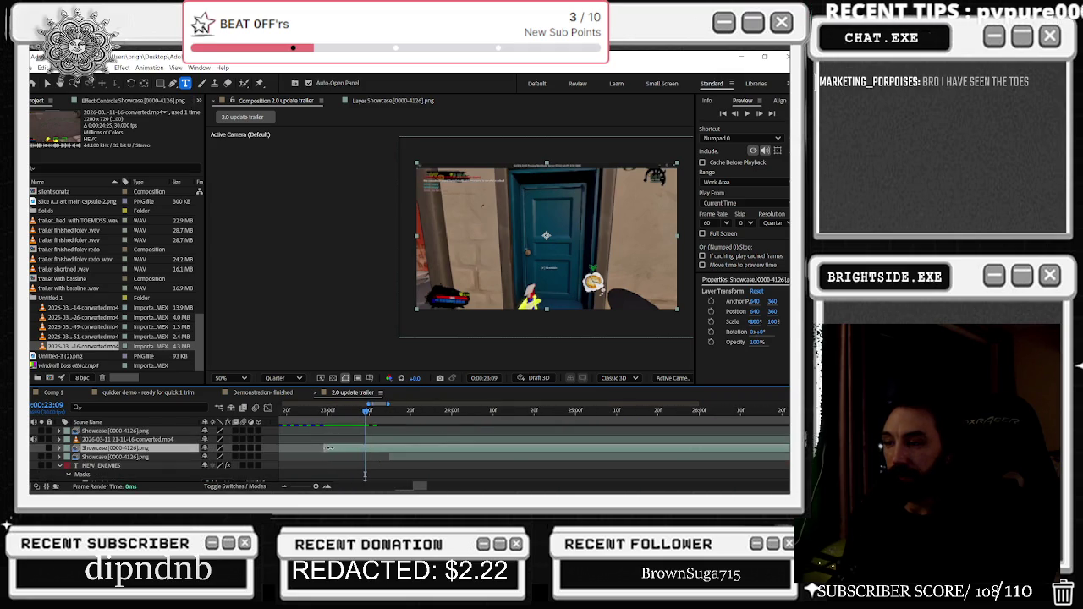
left_click(384, 456)
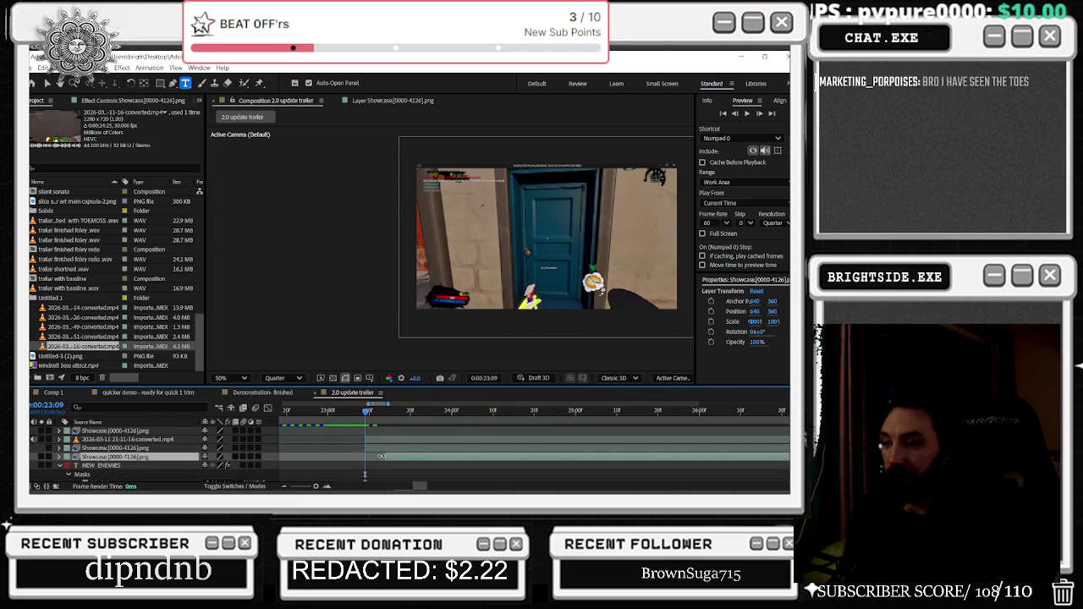
scroll(364, 454, "down", 5)
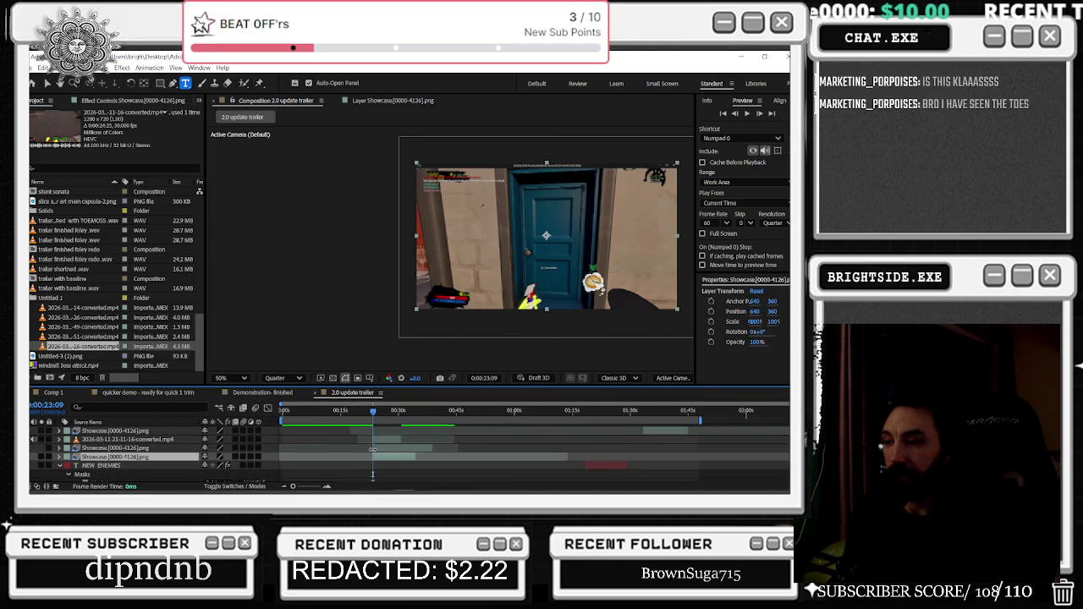
mouse_move(372, 416)
left_mouse_down()
mouse_move(340, 425)
mouse_move(426, 427)
mouse_move(230, 435)
left_mouse_up()
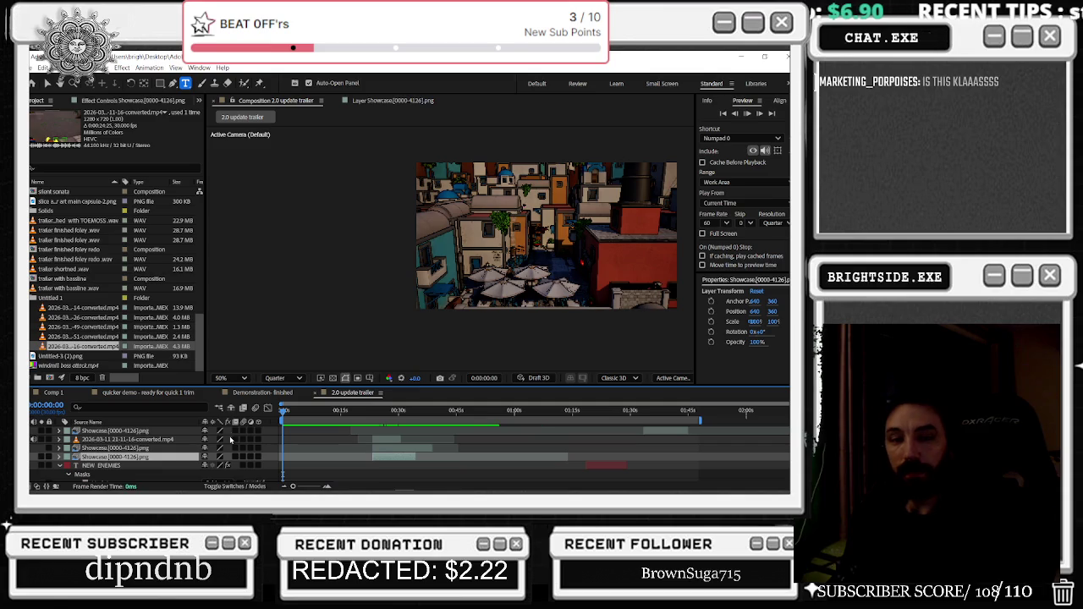
key("space")
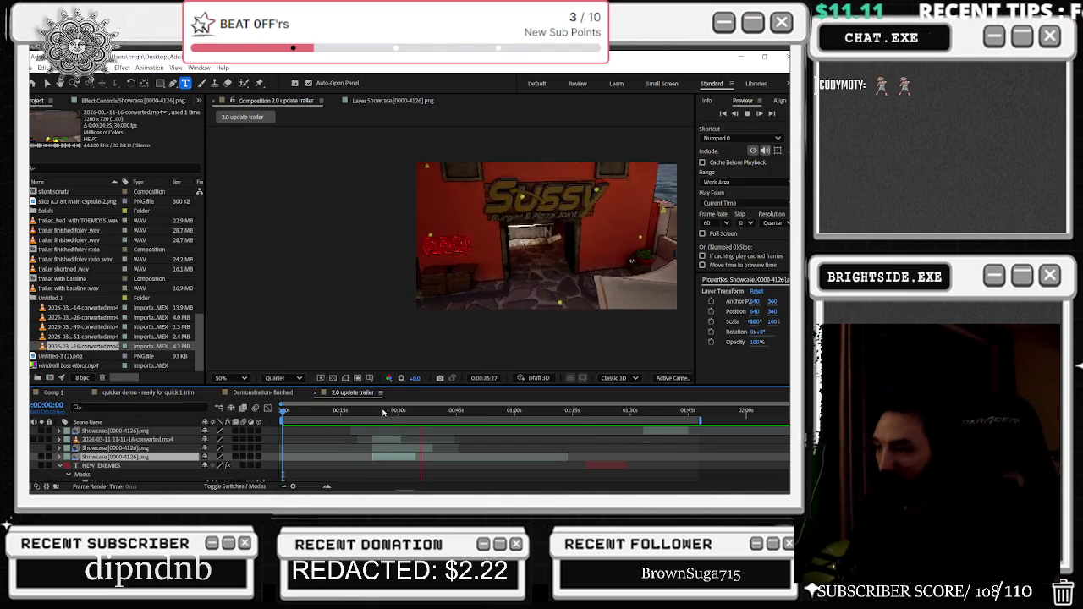
key("space")
left_click(402, 441)
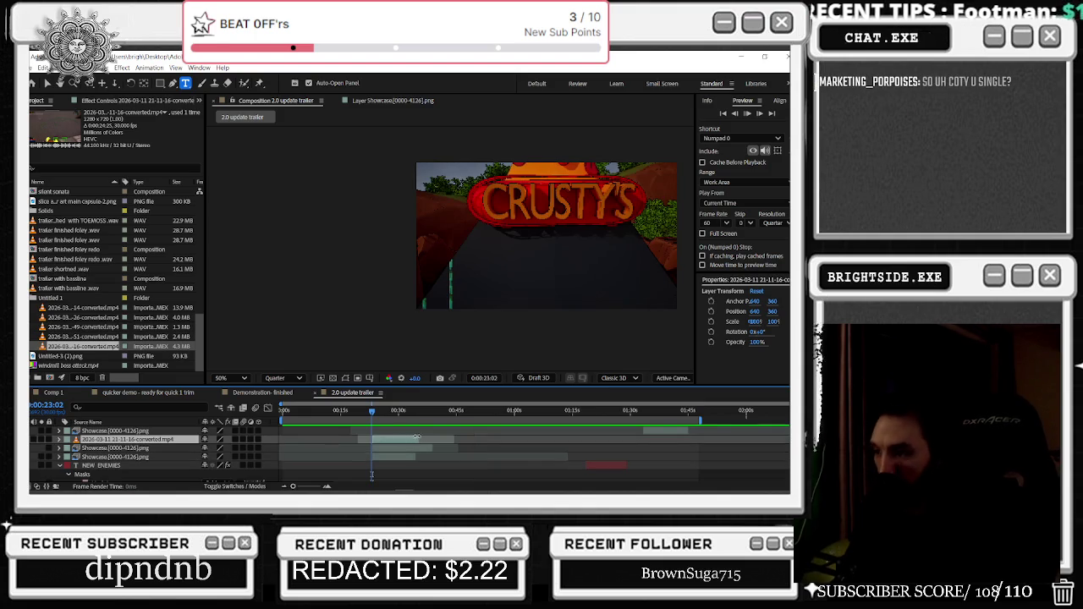
key("space")
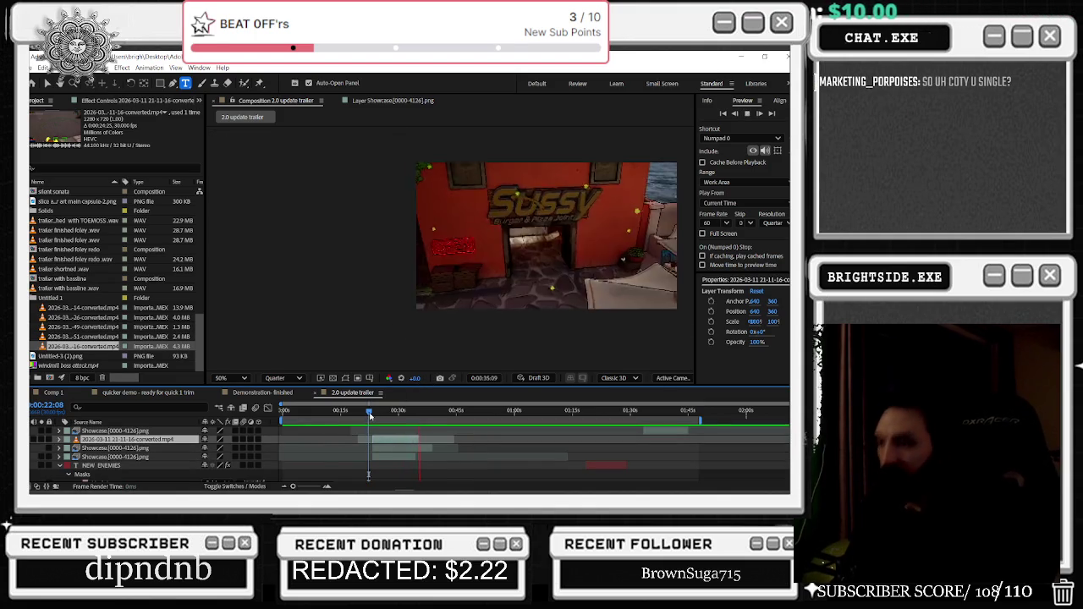
left_click_drag(369, 410, 268, 410)
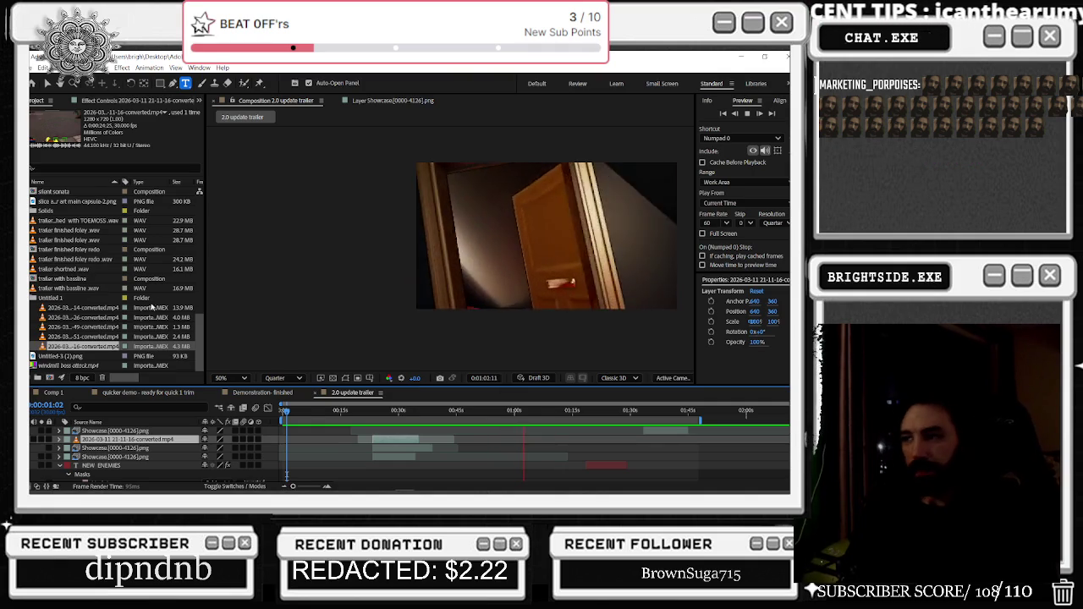
Stop the trailer on the green frame at about 1:10
scroll(562, 447, "down", 2)
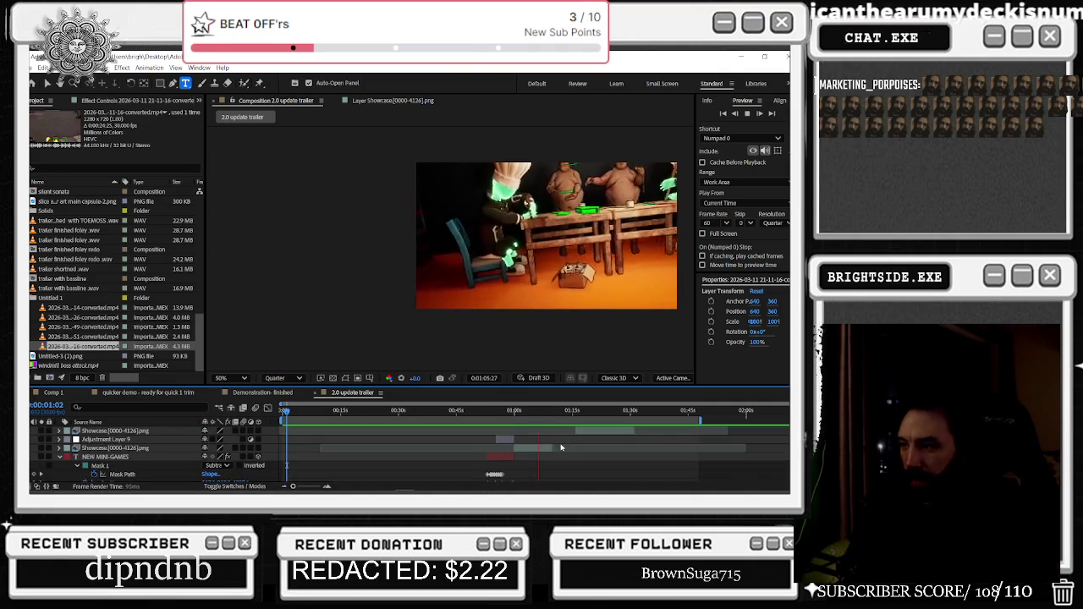
scroll(562, 447, "down", 2)
scroll(561, 446, "down", 2)
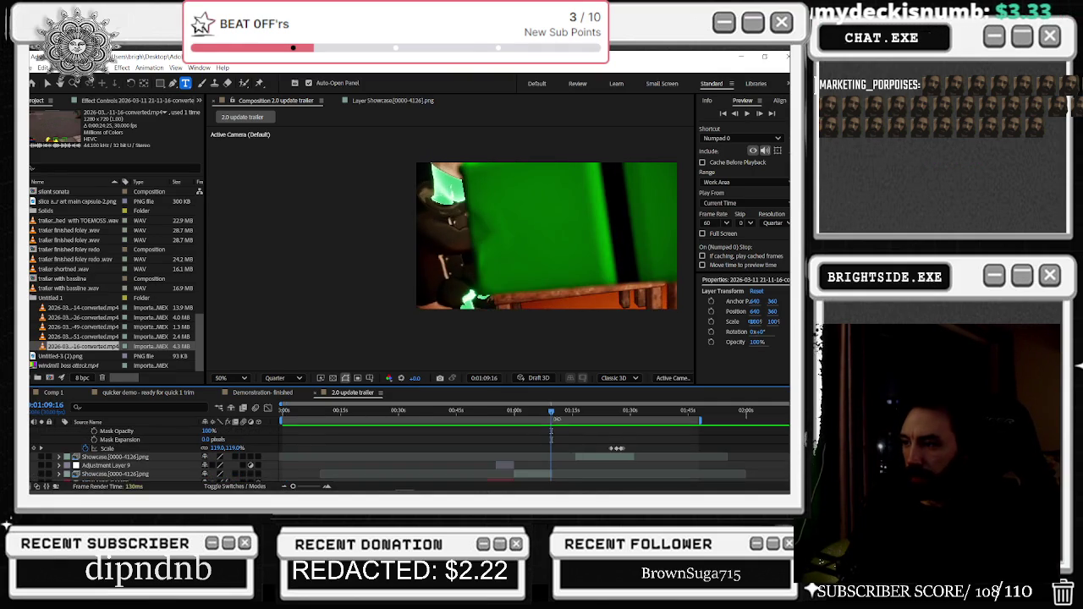
left_click(554, 415)
left_click_drag(554, 415, 553, 414)
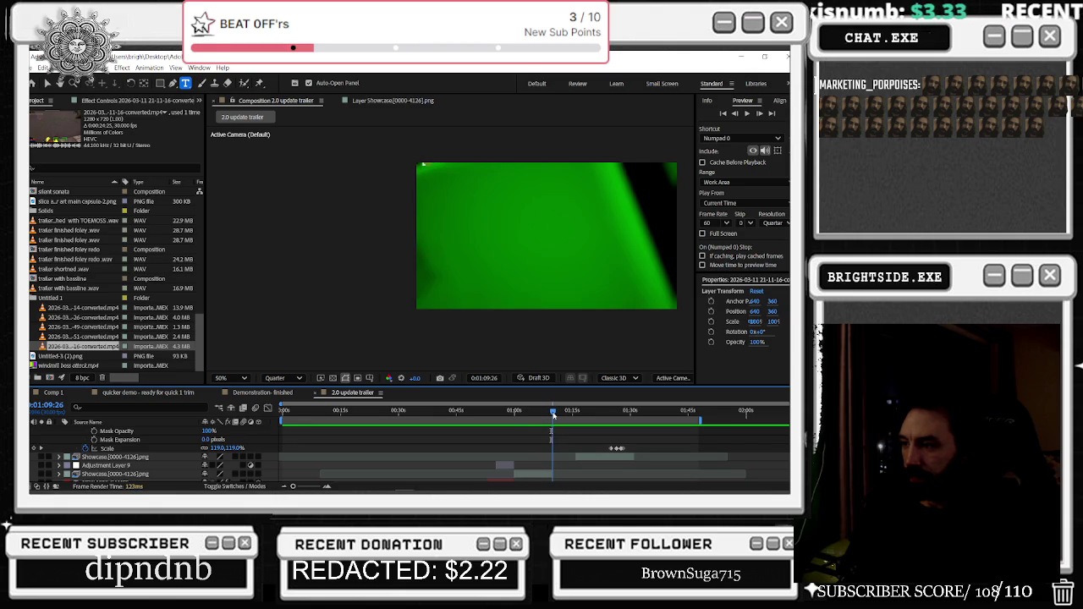
Select a Showcase layer with NEW ENEMIES and drag both lower in the layer stack
left_click(615, 457)
scroll(615, 457, "down", 2)
scroll(617, 455, "down", 2)
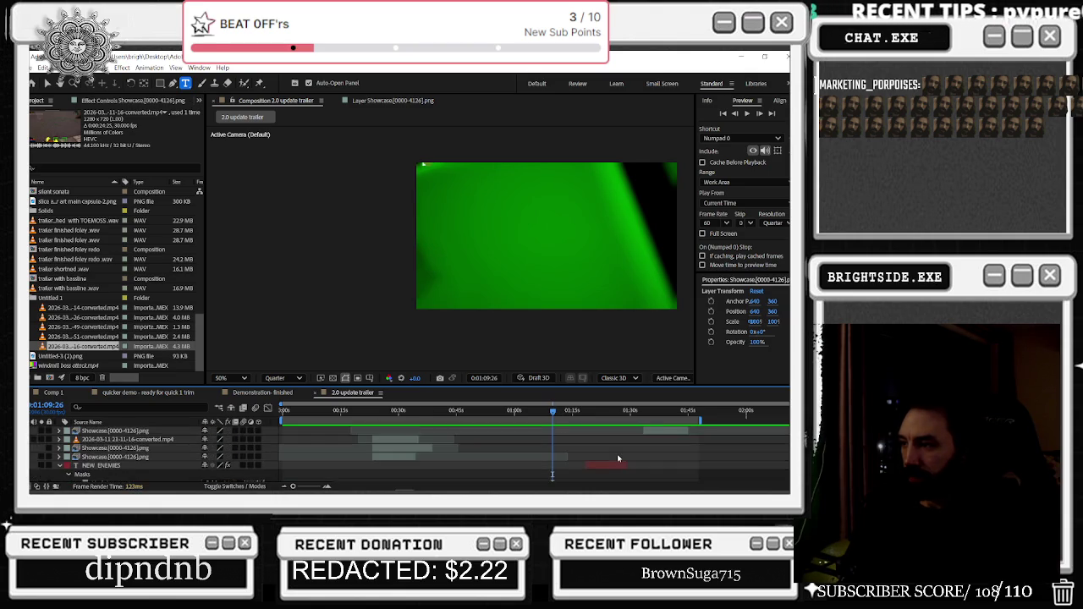
scroll(616, 453, "down", 1)
scroll(617, 454, "down", 2)
scroll(615, 452, "down", 2)
scroll(614, 451, "down", 2)
left_click(59, 440)
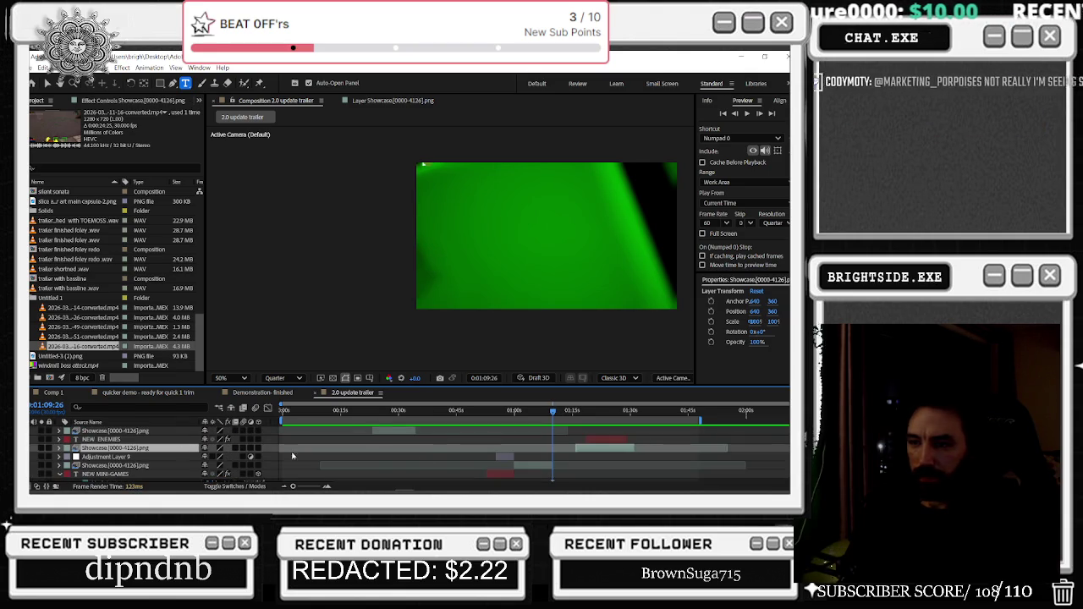
left_click(118, 440, "ctrl")
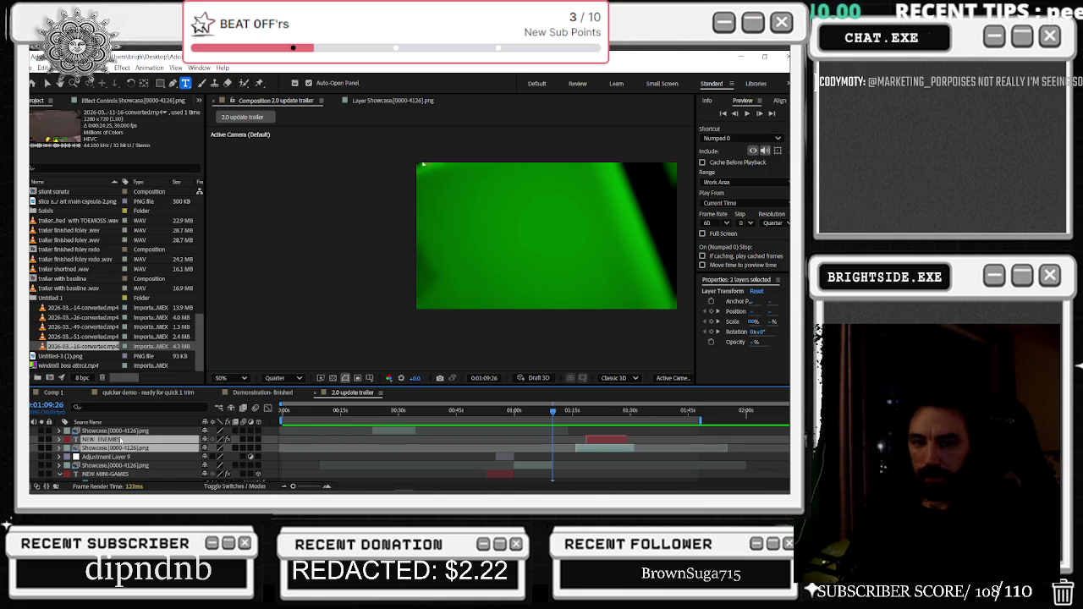
scroll(120, 437, "up", 3)
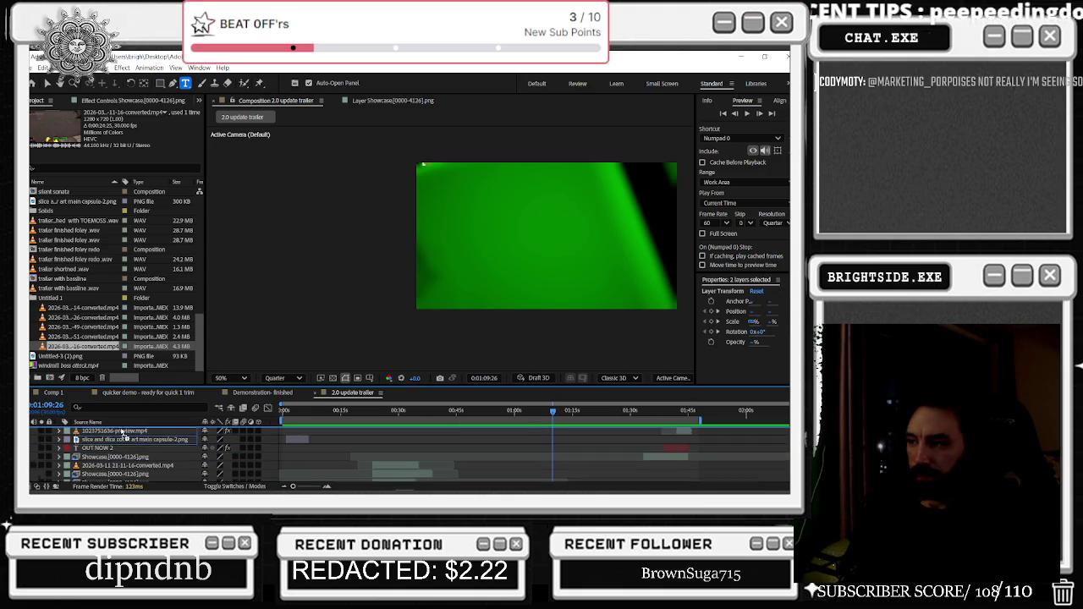
left_click_drag(125, 435, 566, 448)
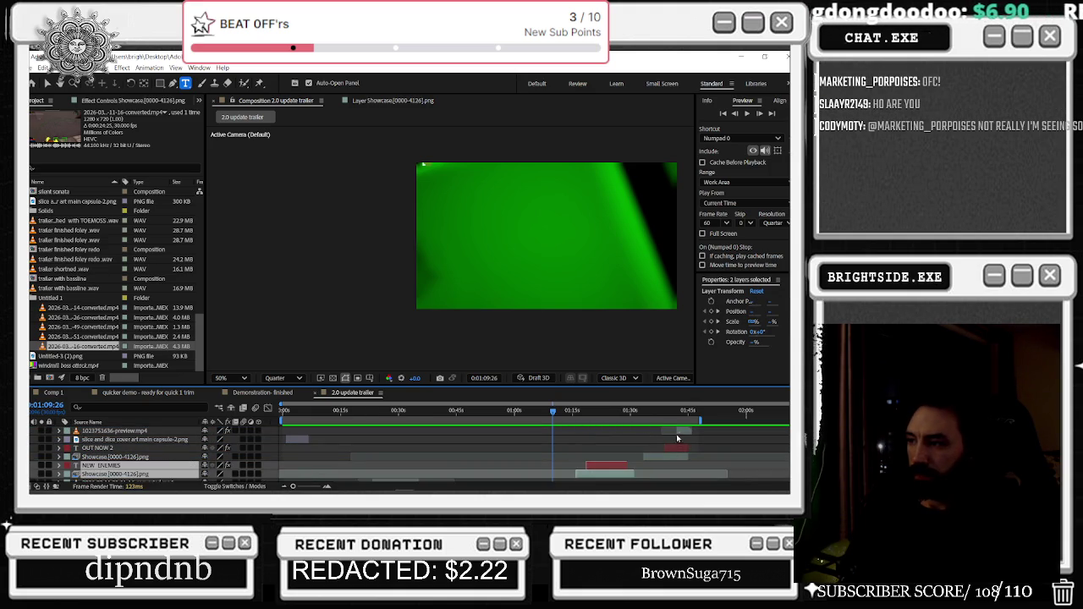
Check all layers' animated properties, collapse them, and scrub to about 1:08
key("ctrl+a")
key("u")
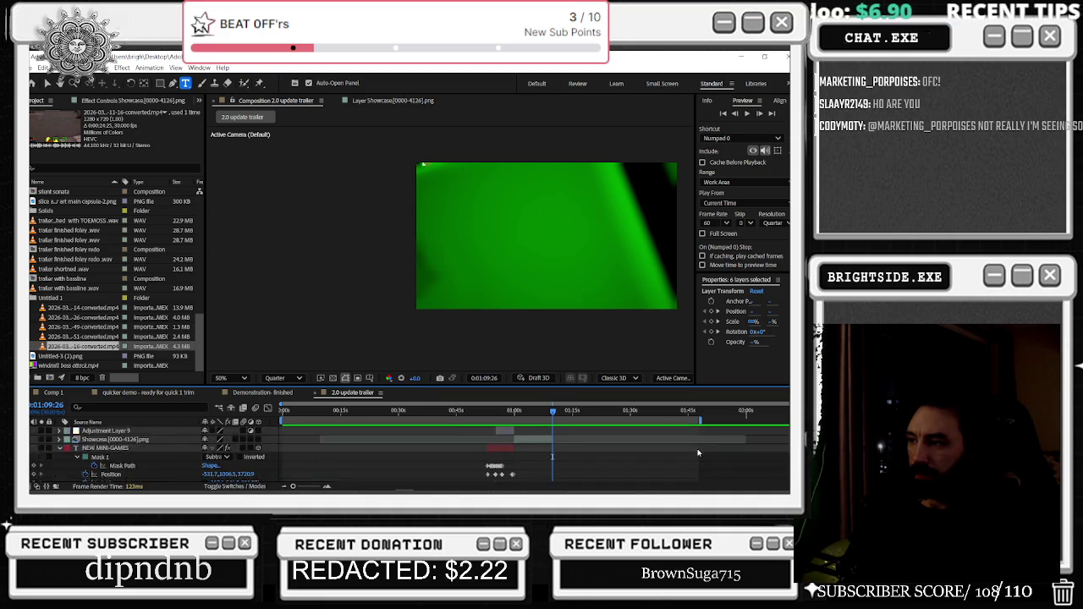
scroll(702, 459, "down", 2)
scroll(701, 456, "down", 2)
scroll(702, 457, "down", 2)
scroll(694, 447, "down", 2)
key("u")
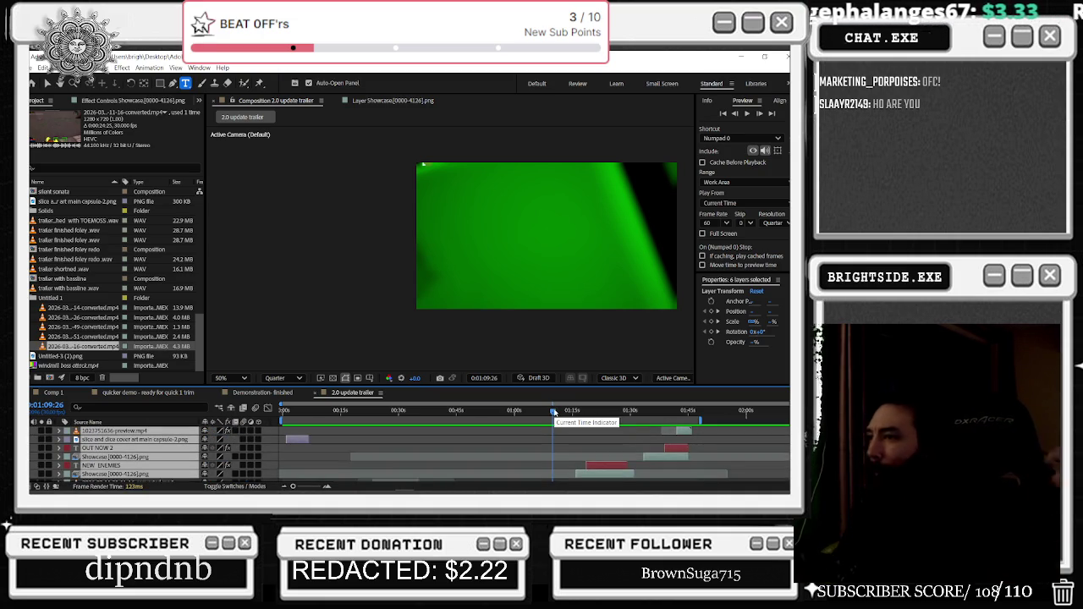
left_click_drag(554, 412, 558, 413)
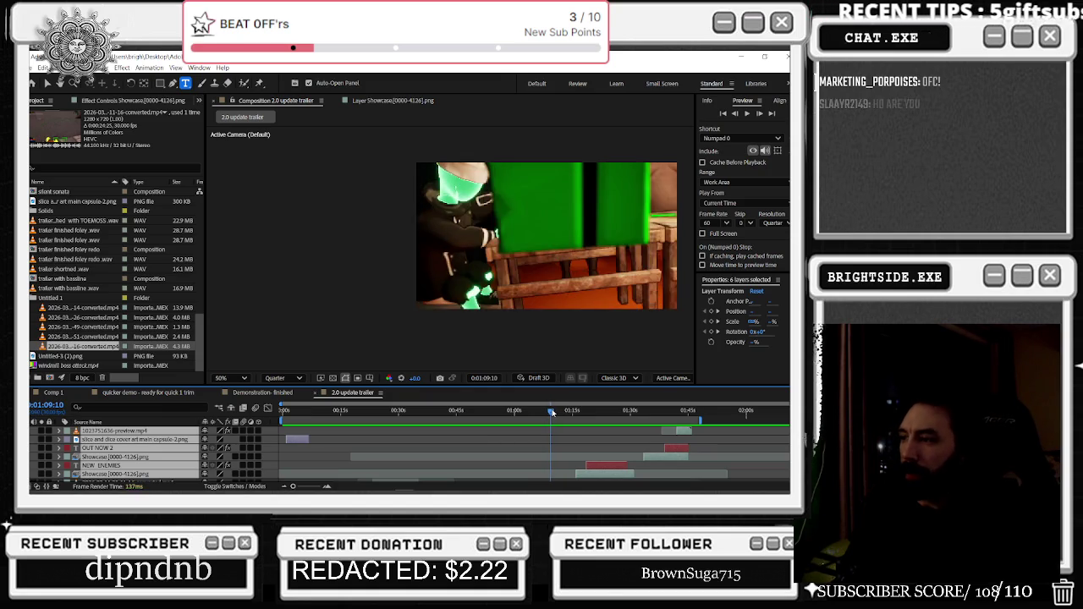
scroll(567, 439, "down", 5)
left_click_drag(549, 413, 551, 412)
Compare the converted clips and place 20-56-26 into the trailer at the playhead
left_click(64, 337)
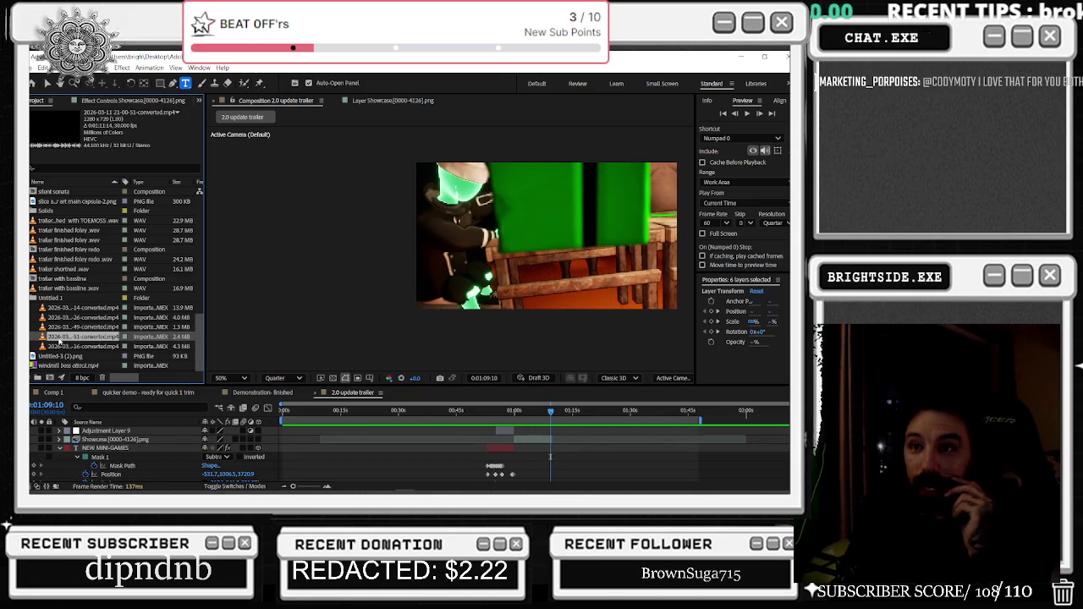
left_click(60, 327)
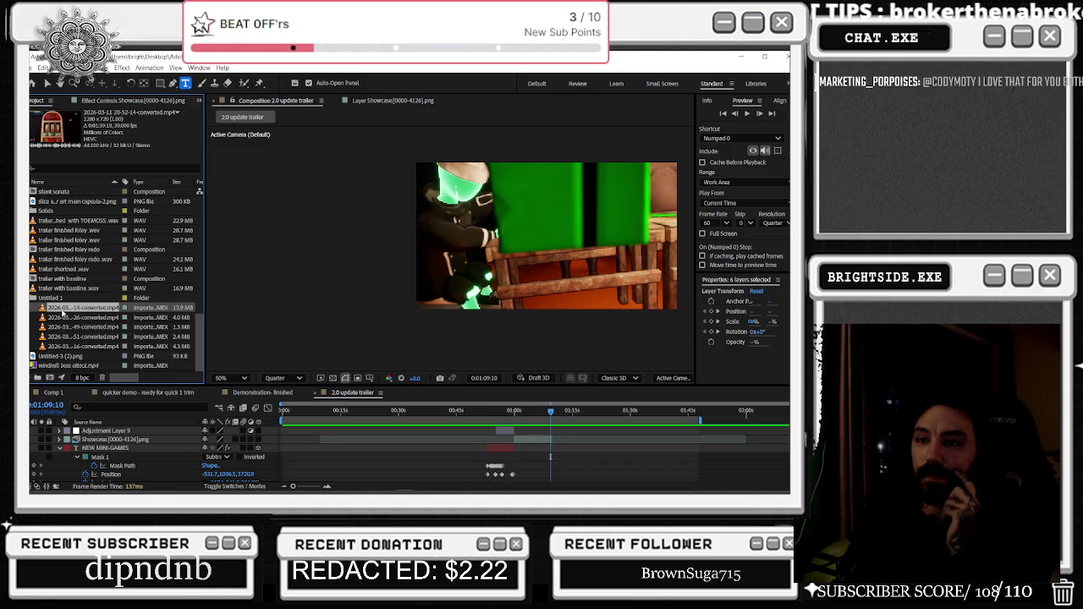
left_click(65, 318)
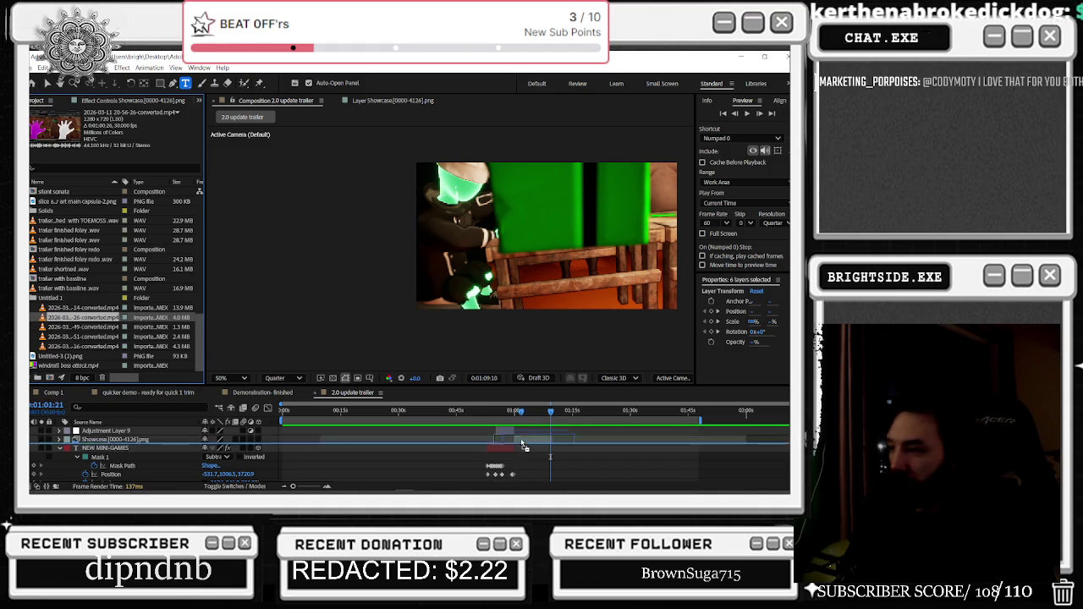
scroll(507, 449, "down", 3)
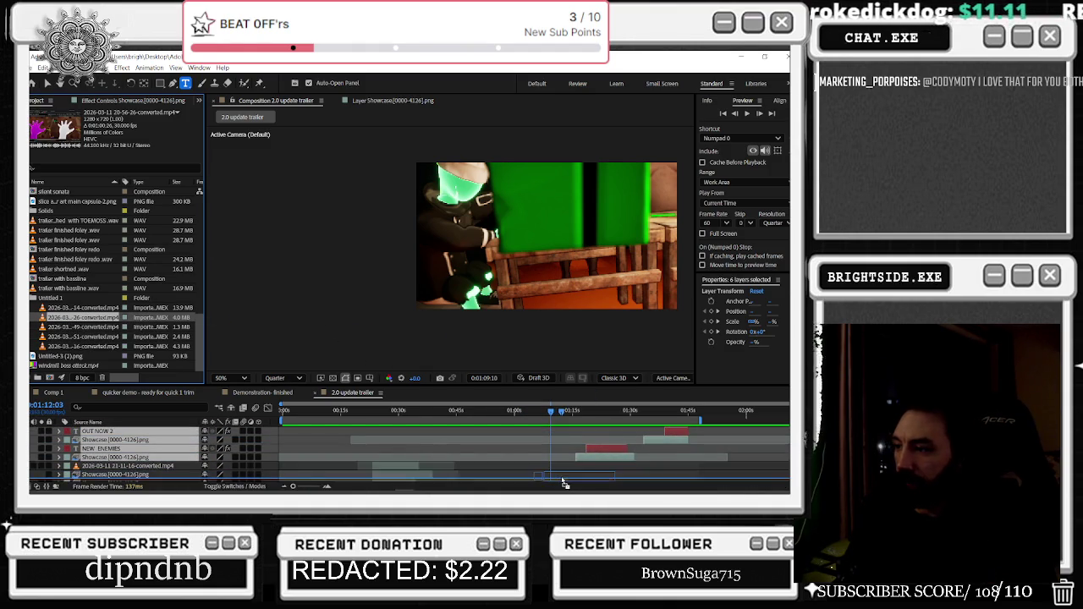
scroll(554, 449, "up", 2)
scroll(554, 448, "up", 2)
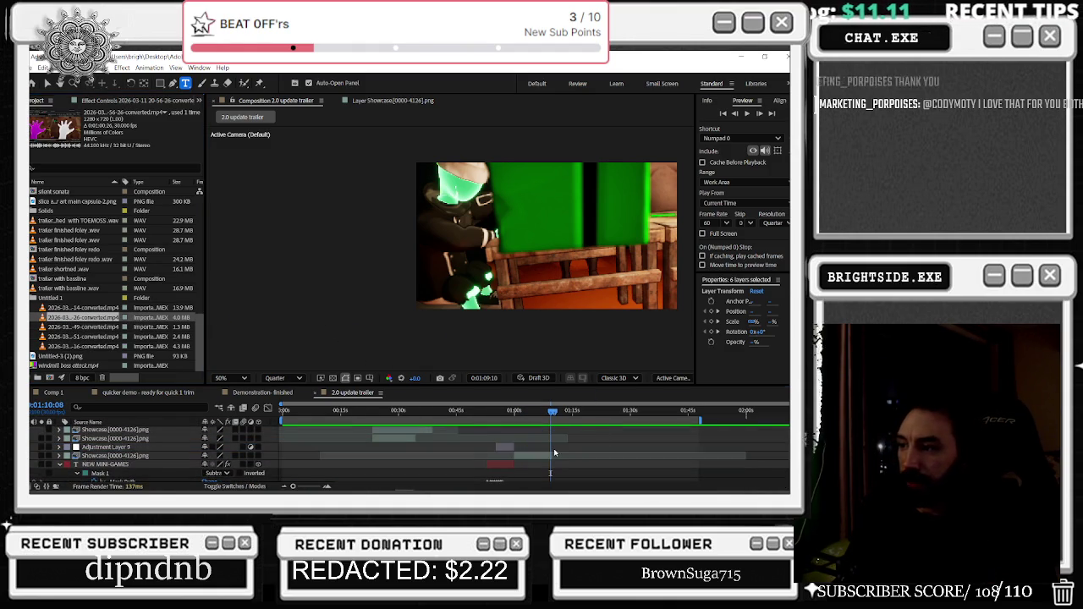
left_click_drag(554, 451, 554, 452)
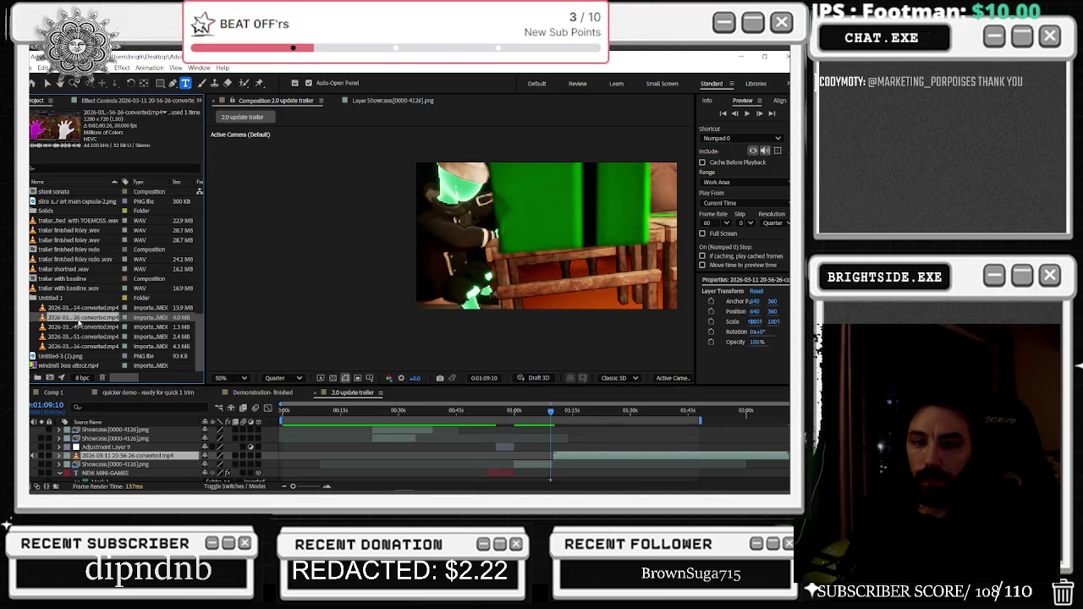
Add the 20-59-49 and 20-52-14 converted clips to the trailer timeline as well
left_click(82, 327)
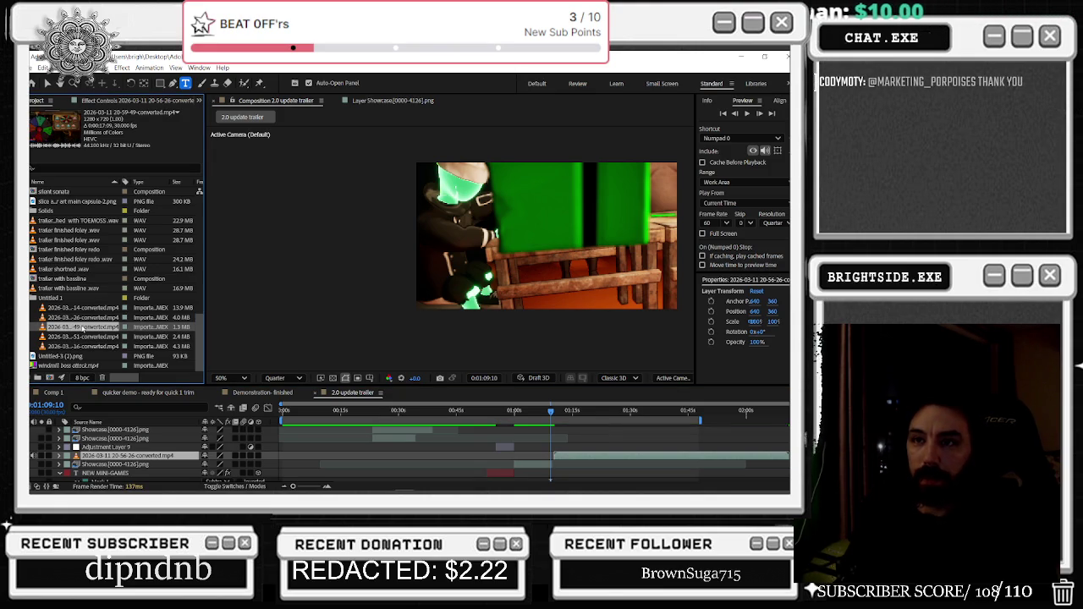
left_click_drag(604, 435, 578, 455)
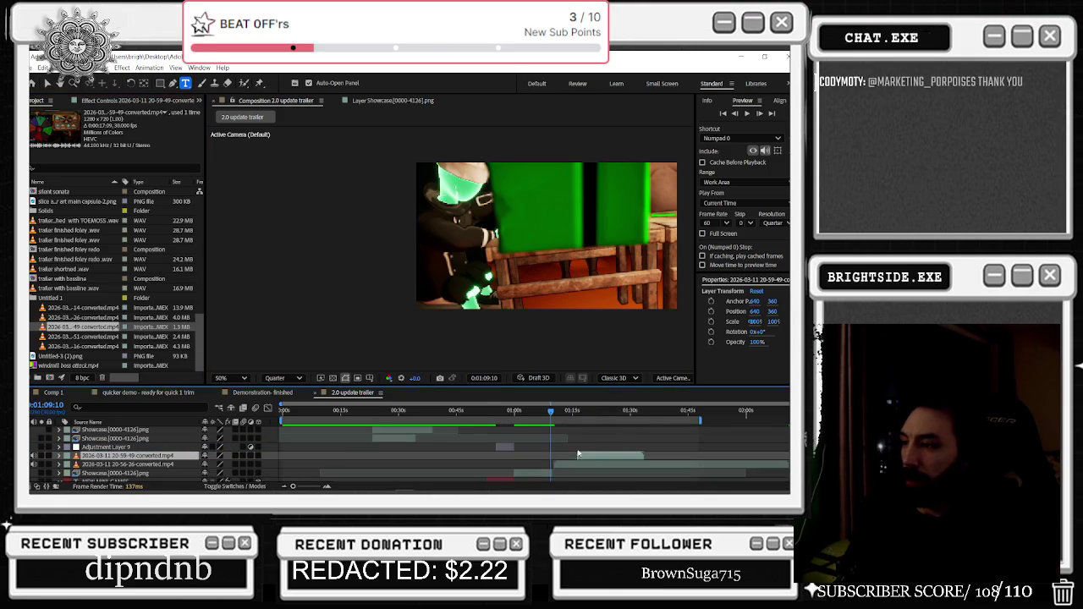
left_click(72, 337)
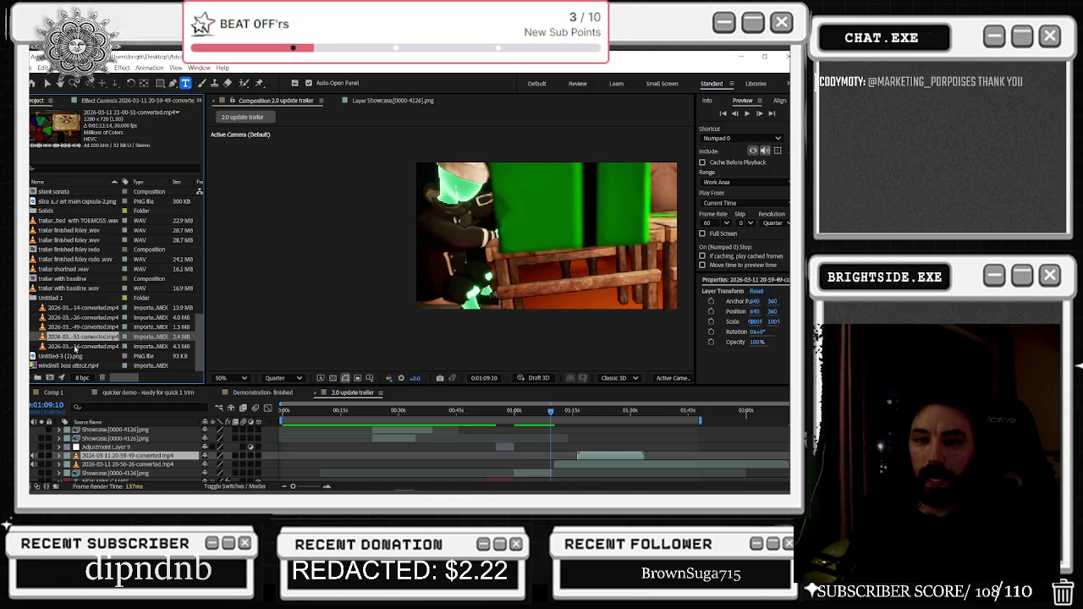
left_click(76, 346)
left_click(52, 308)
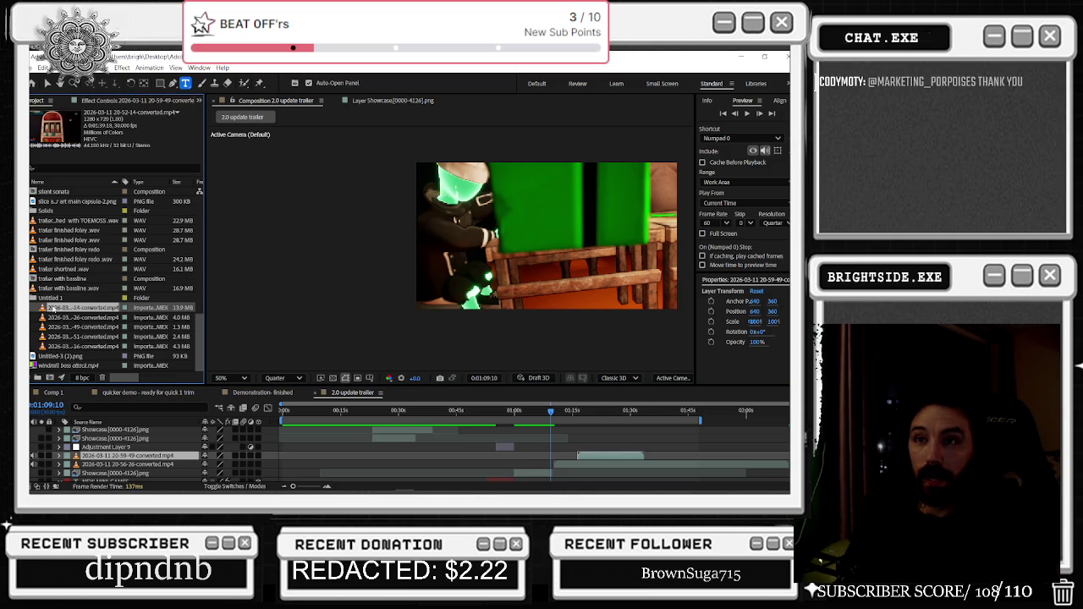
left_click_drag(589, 359, 598, 455)
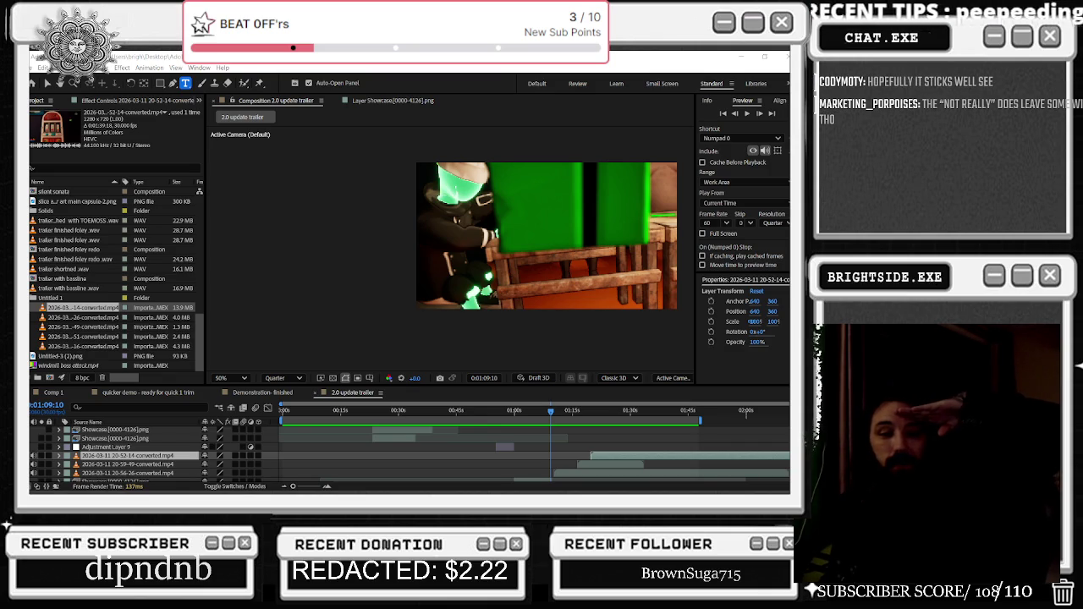
key("alt+Tab")
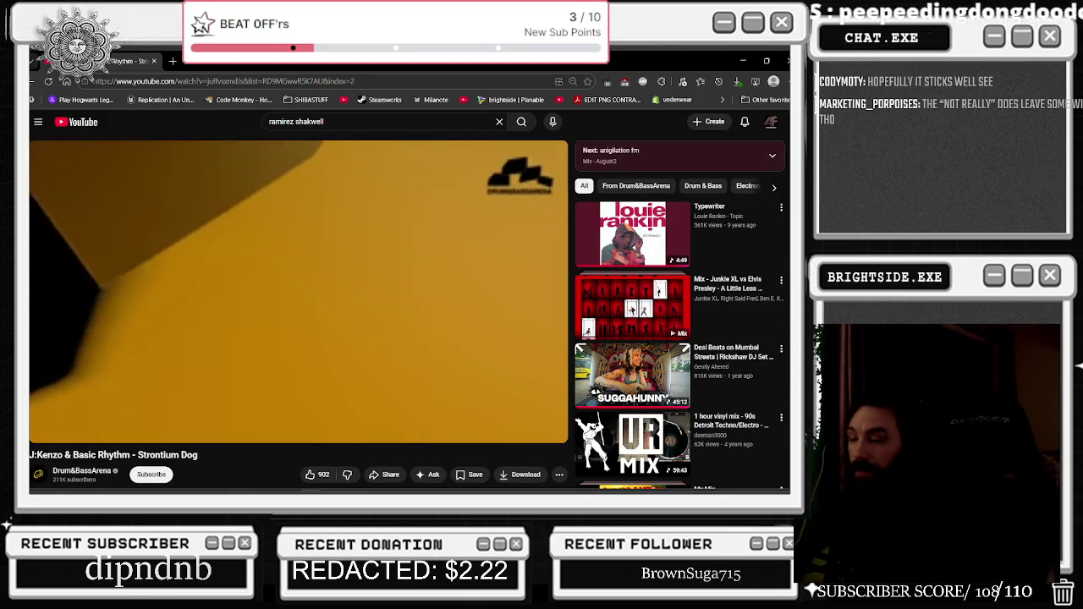
Scroll down the Strontium Dog video page toward the comments
scroll(370, 193, "down", 1)
scroll(365, 187, "down", 2)
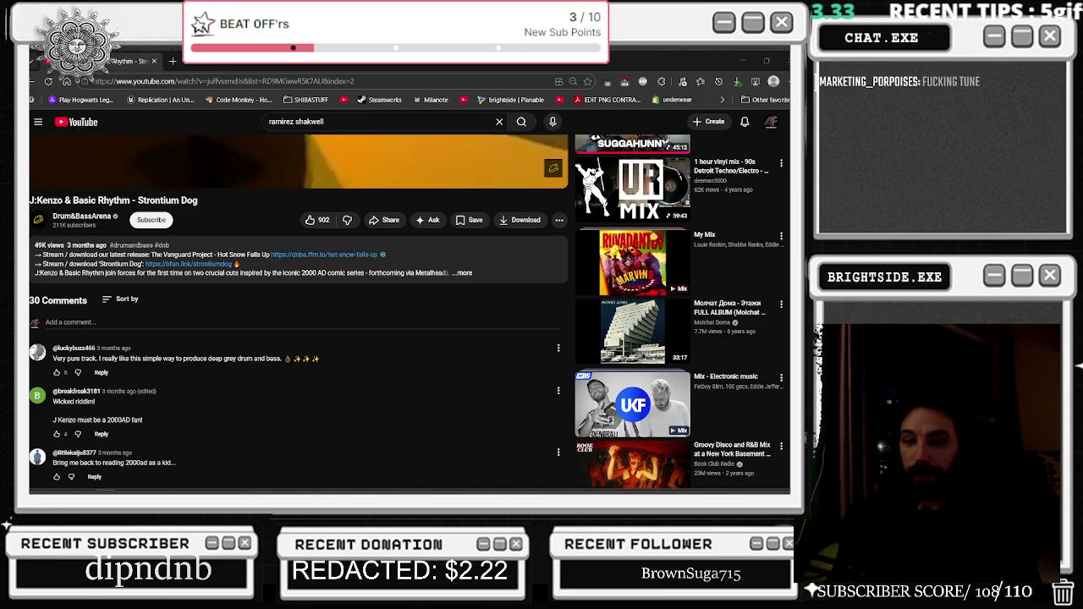
Close the browser, go to about 0:00:26, and scale the 21-11-16-converted layer to 124%
left_click(786, 56)
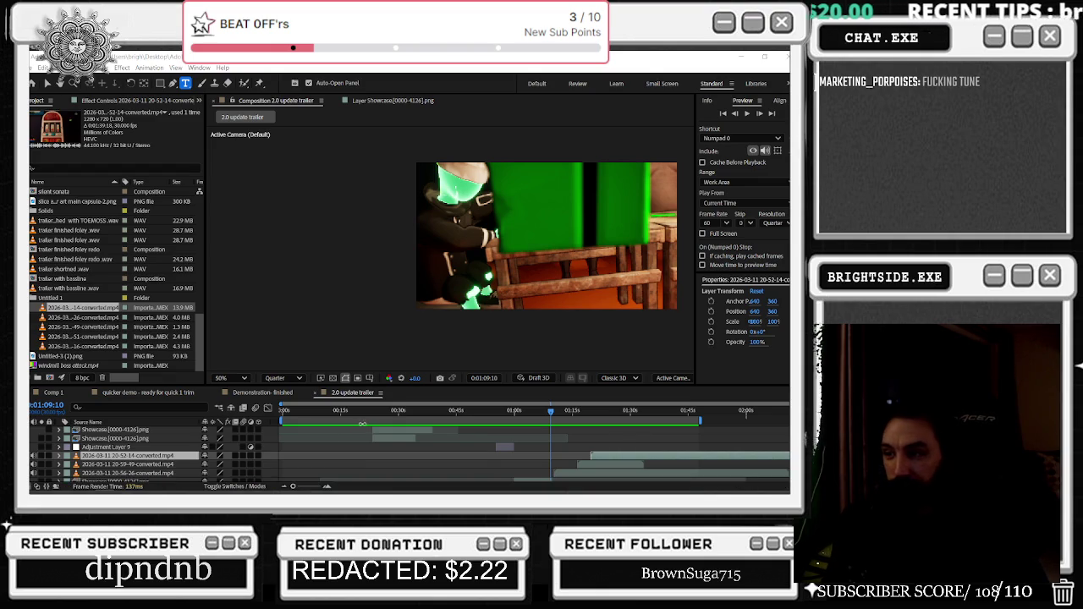
mouse_move(333, 410)
left_mouse_down()
mouse_move(432, 418)
mouse_move(386, 414)
left_mouse_up()
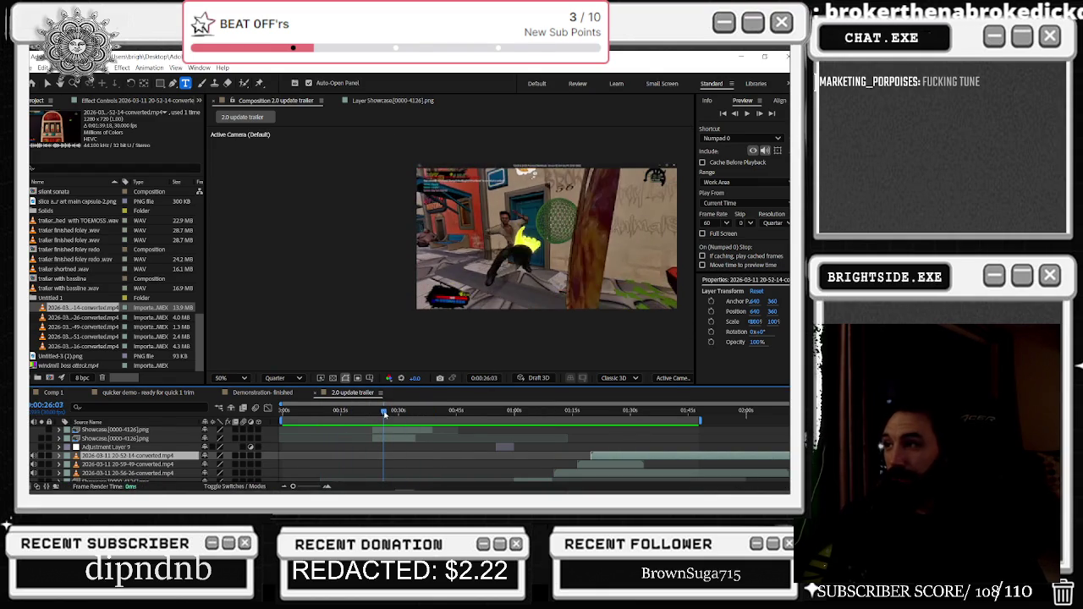
scroll(395, 436, "up", 2)
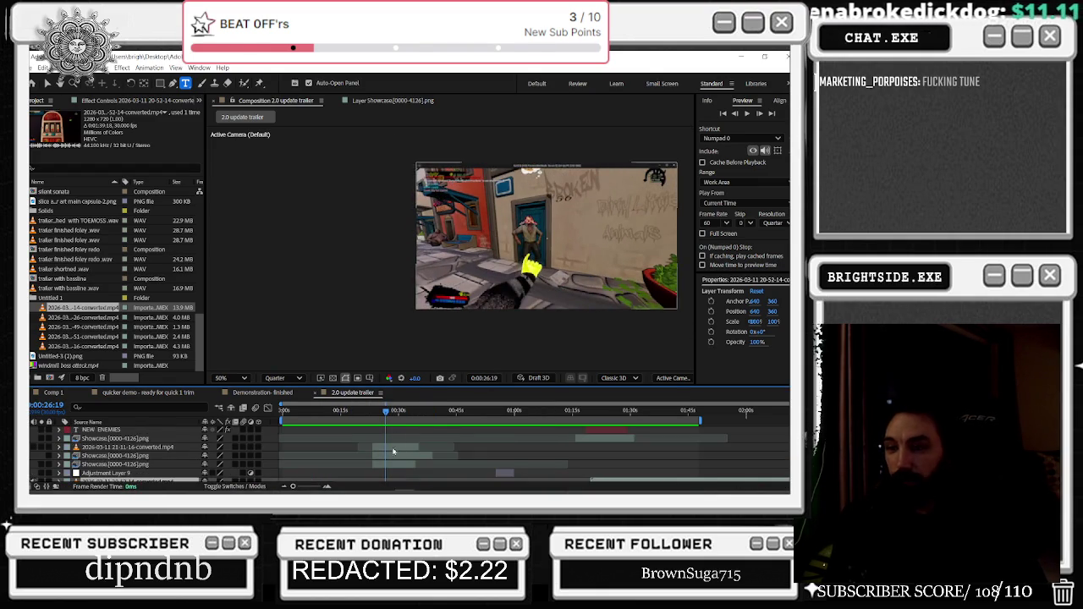
left_click(389, 450)
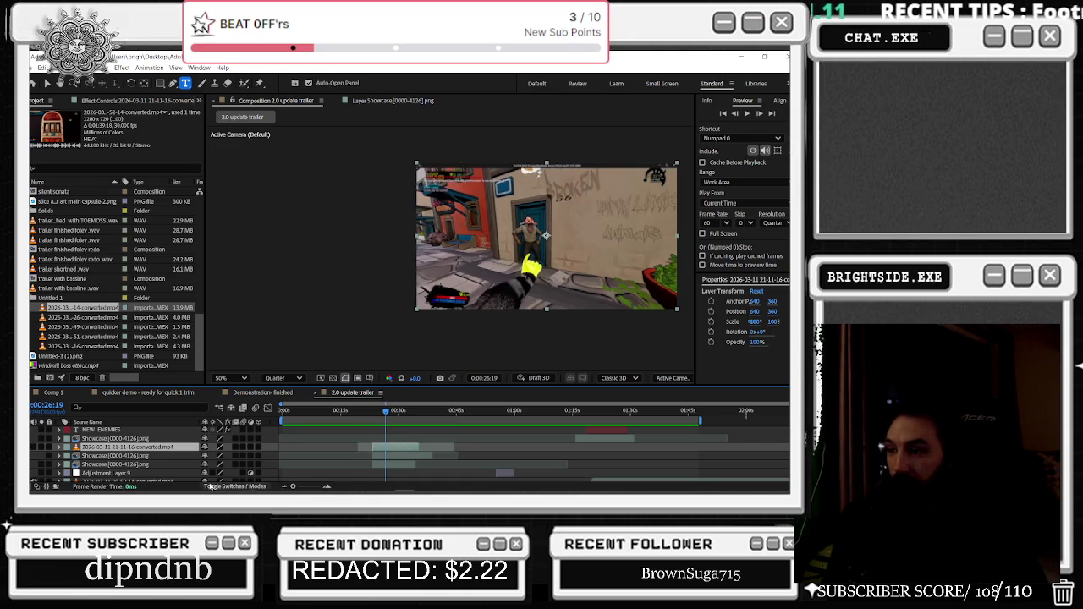
key("s")
left_click_drag(225, 455, 406, 456)
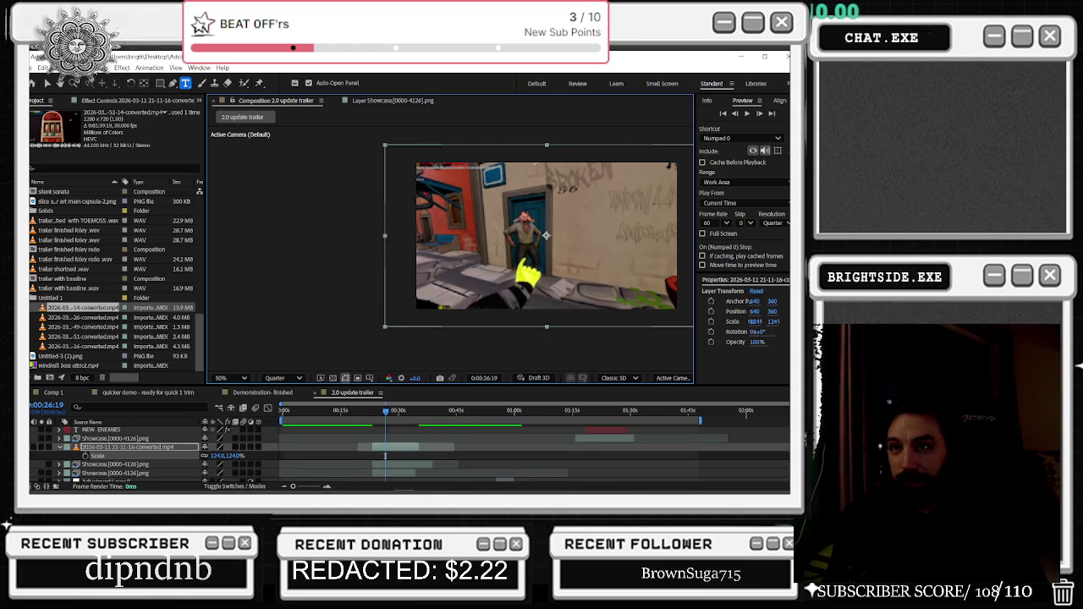
Move the scaled clip to position 668, 354 and scrub between 0:00:24 and 0:00:29 to review
left_click(48, 84)
left_click_drag(568, 265, 578, 269)
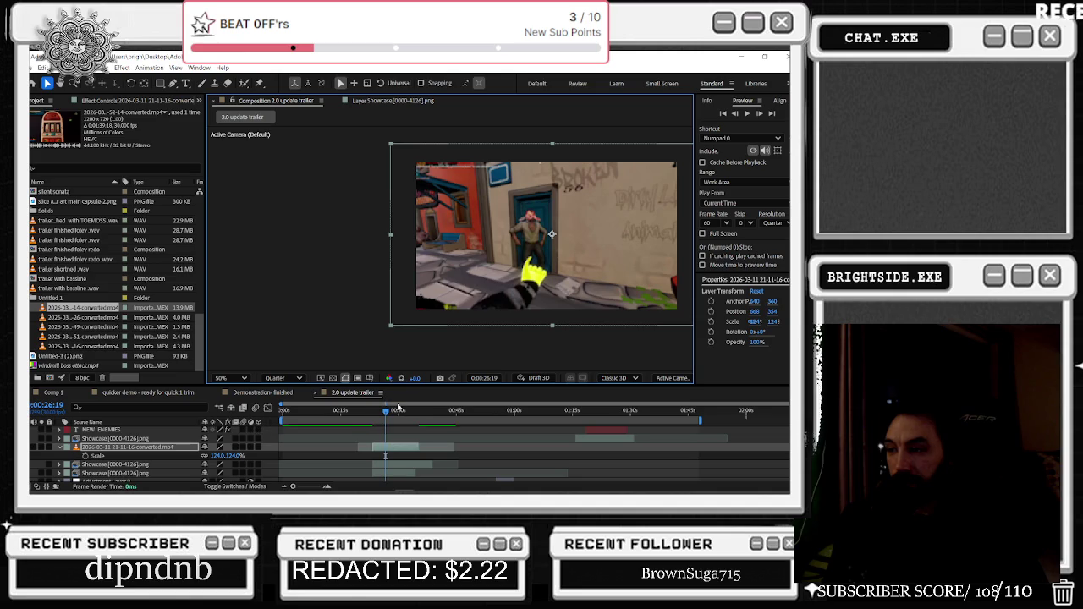
left_click_drag(400, 407, 380, 410)
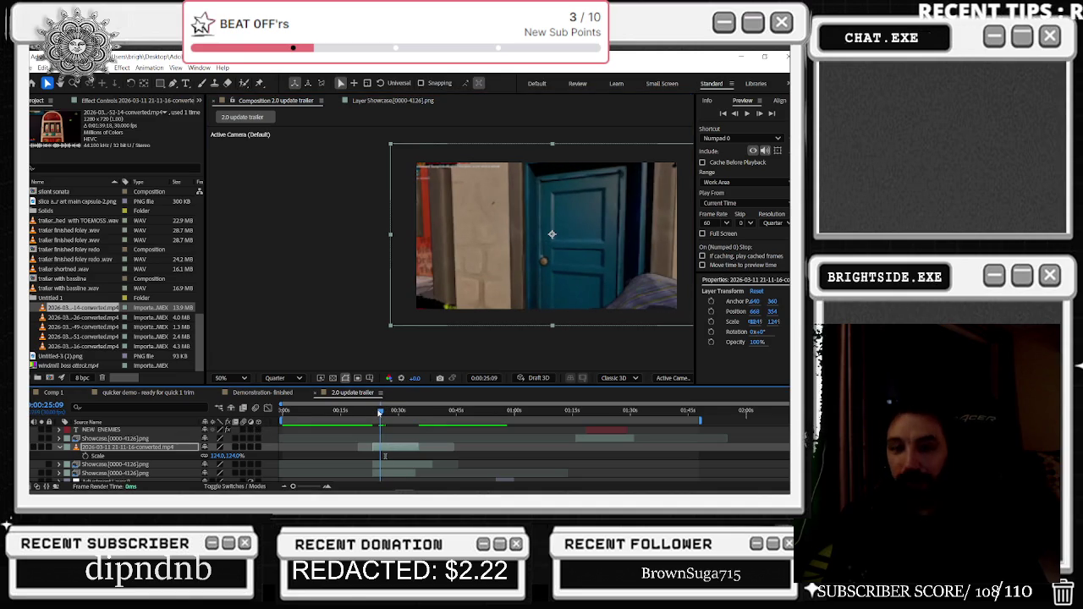
left_click(385, 413)
left_click_drag(385, 414, 396, 413)
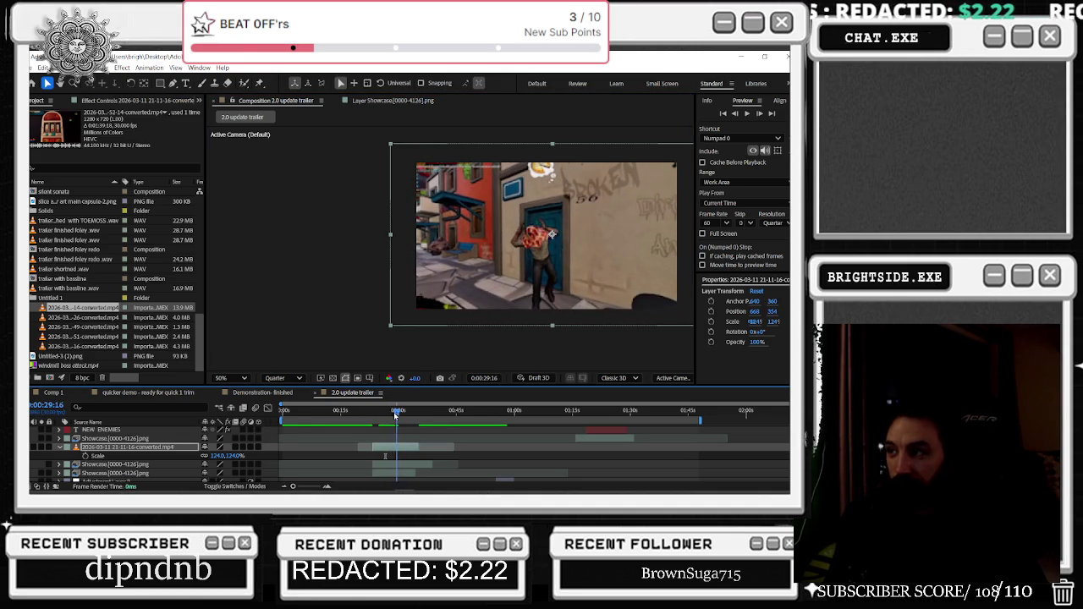
left_click_drag(396, 414, 375, 421)
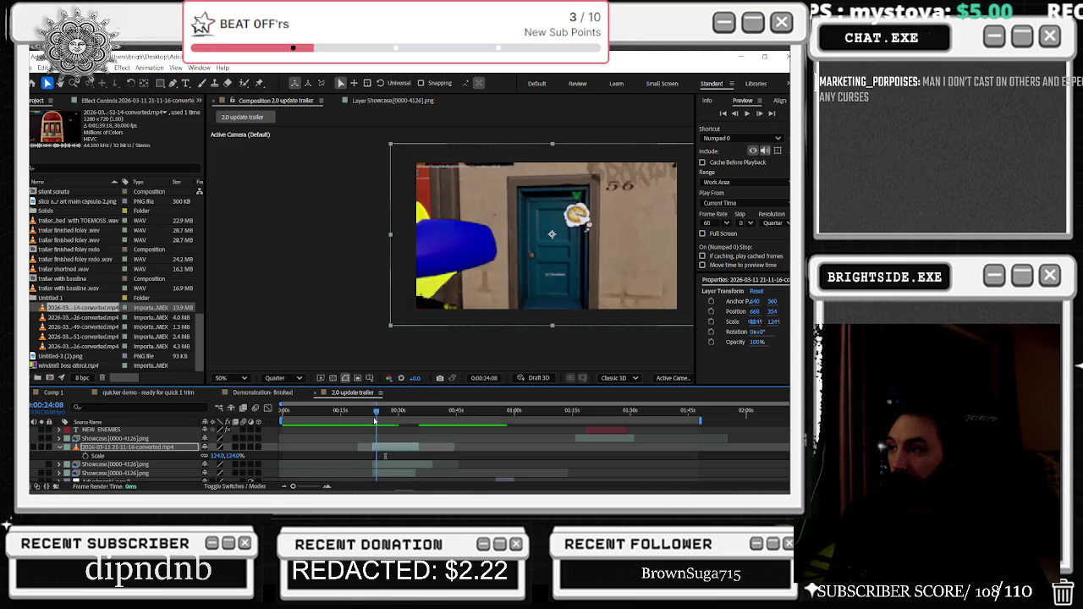
left_click_drag(374, 421, 401, 436)
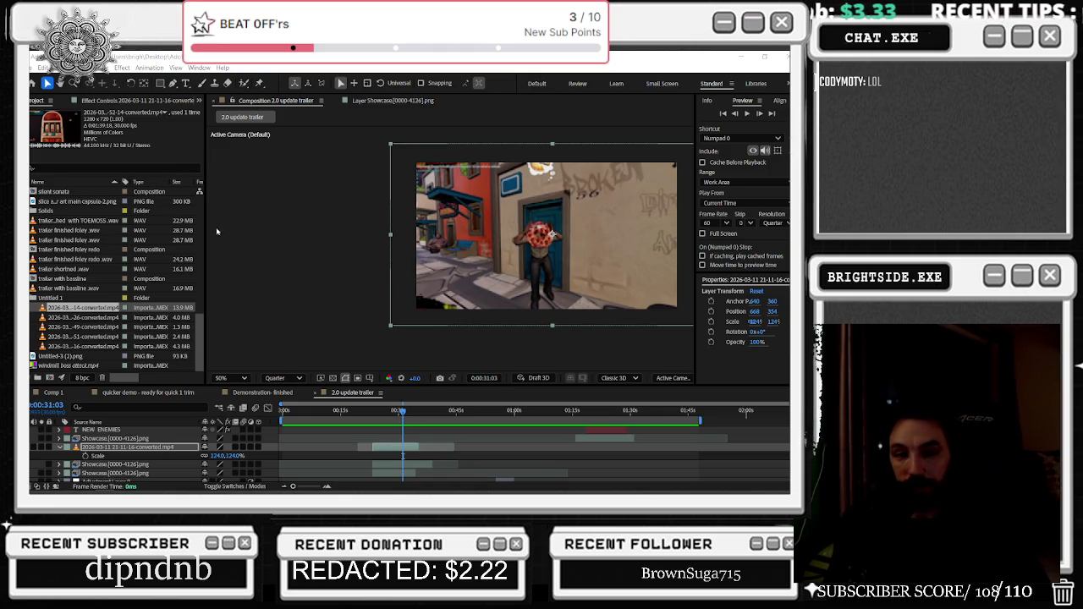
left_click(399, 416)
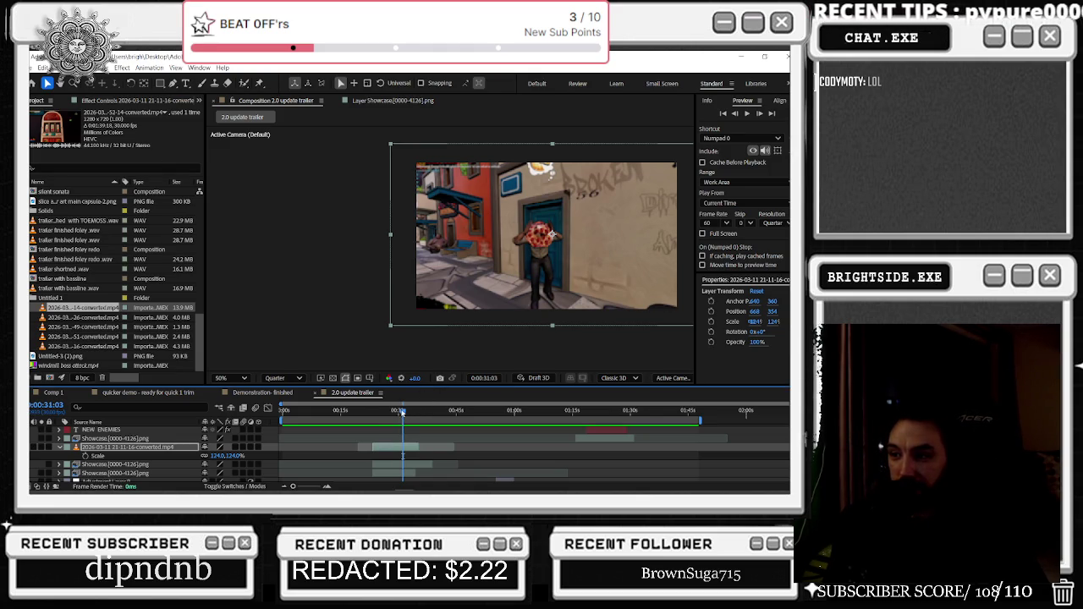
Scrub through the converted clip and mark its end at 0:00:31:19, zooming the timeline in there
left_click_drag(402, 412, 391, 412)
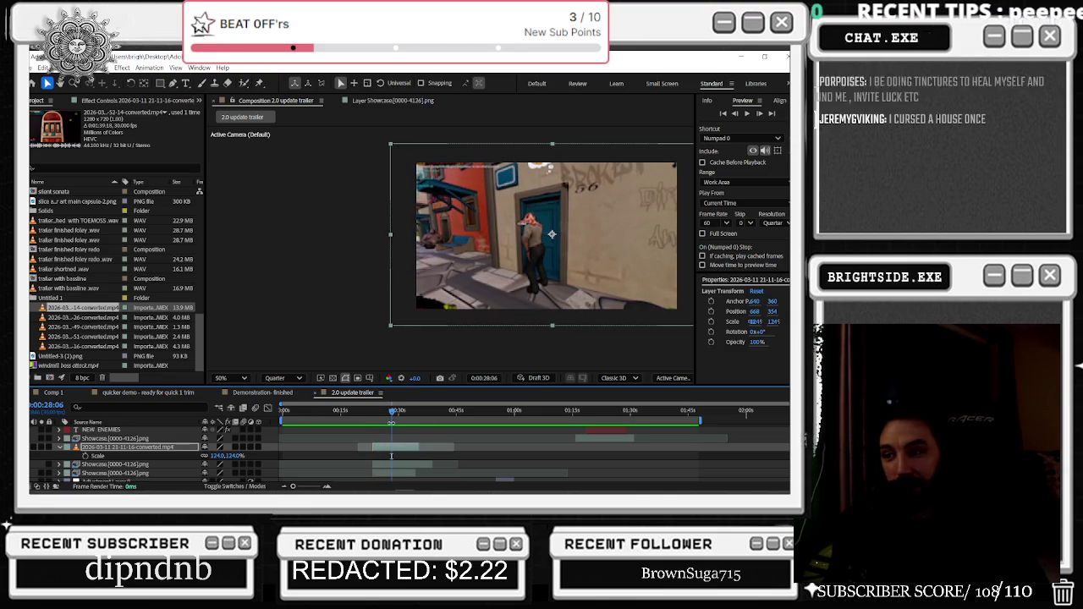
left_click_drag(304, 412, 389, 413)
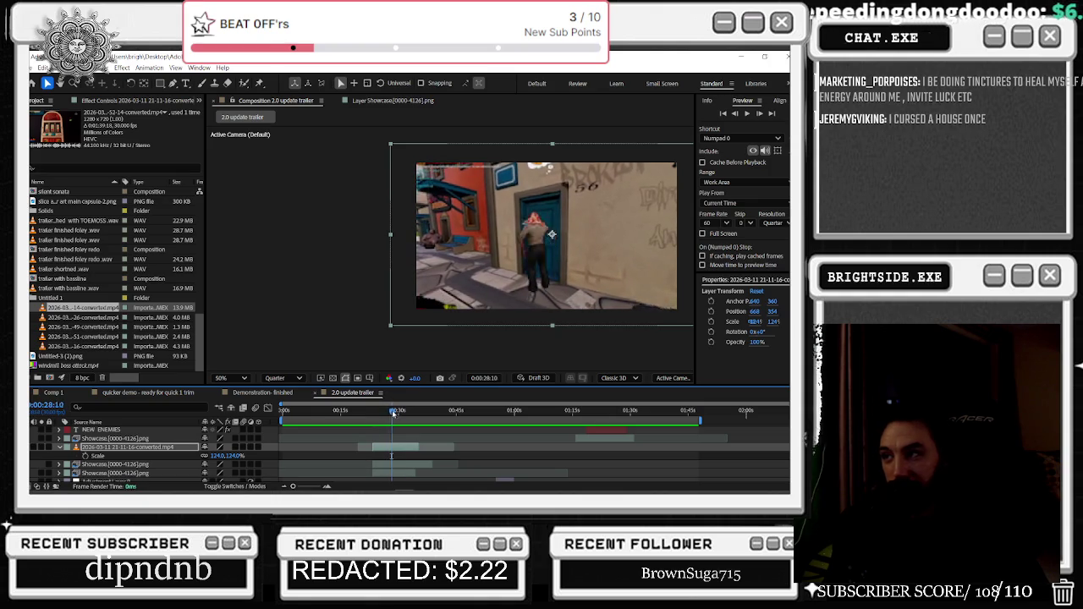
left_click_drag(392, 412, 452, 428)
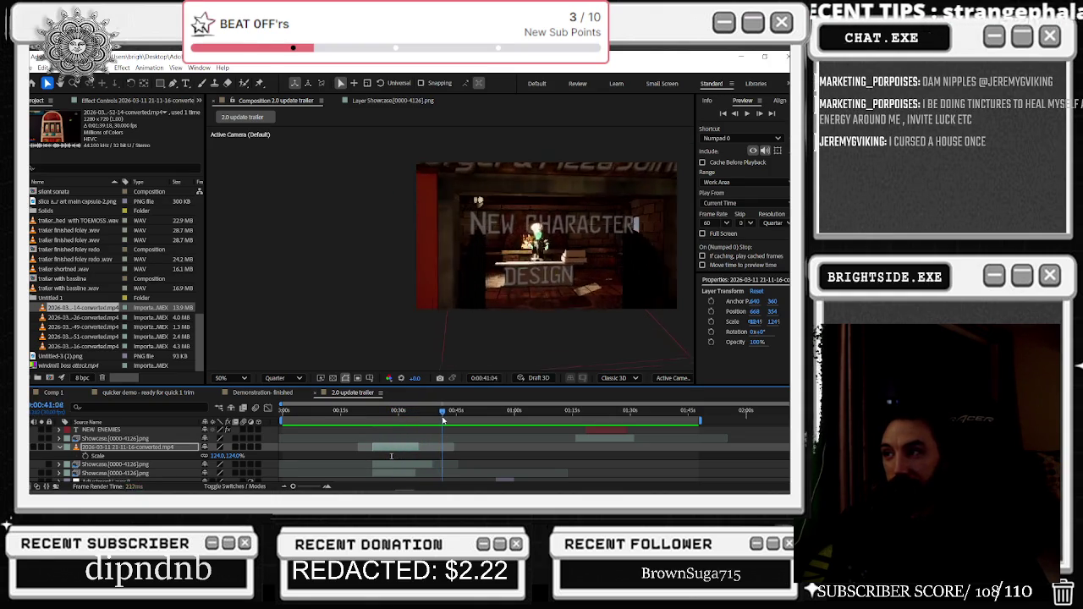
mouse_move(454, 433)
left_mouse_down()
mouse_move(413, 445)
mouse_move(390, 418)
mouse_move(404, 417)
left_mouse_up()
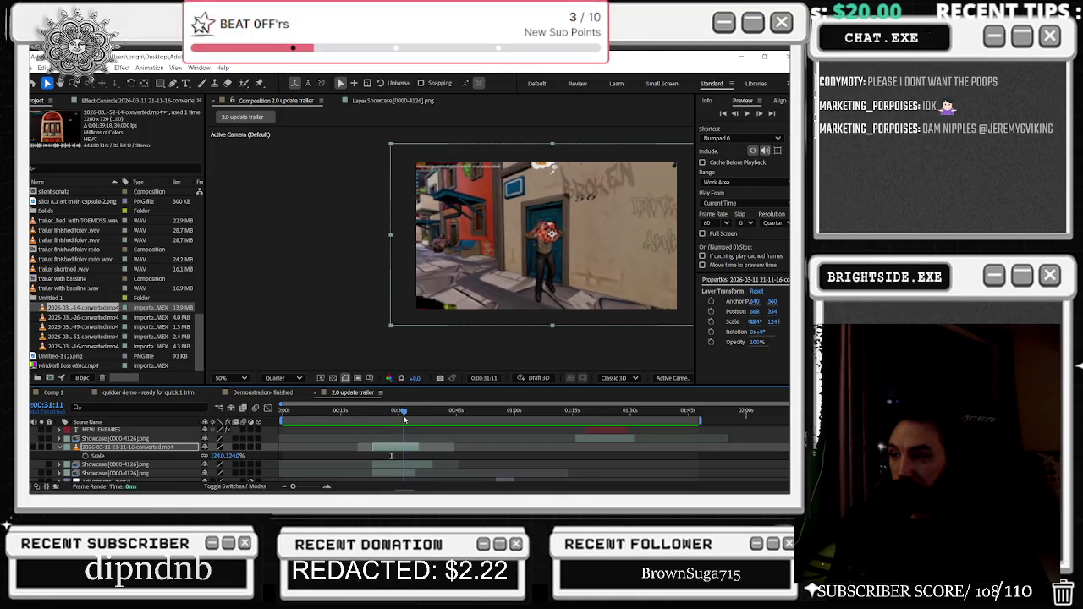
left_click(406, 446)
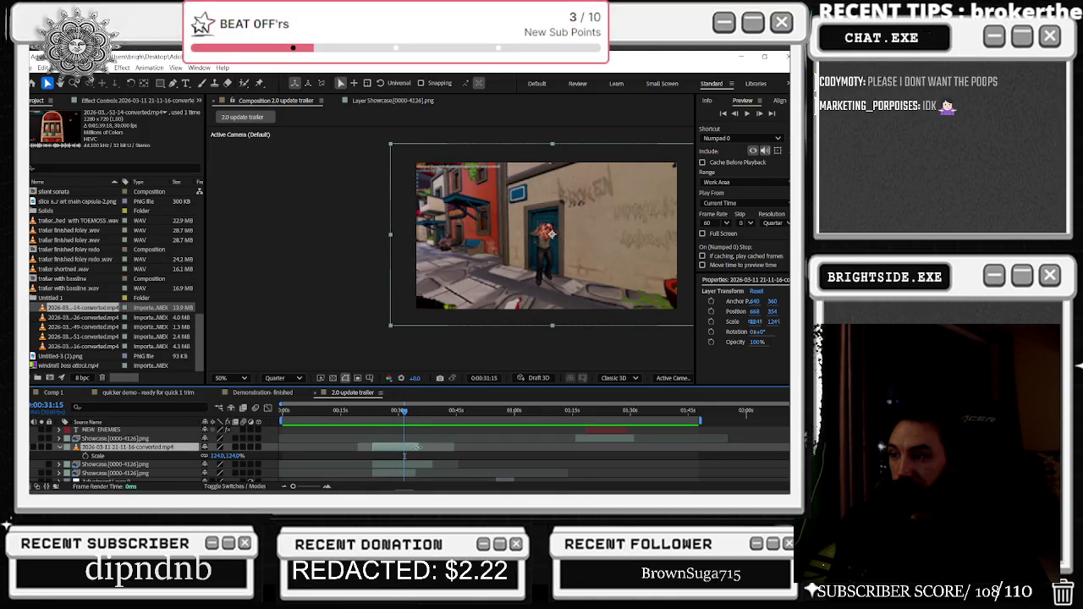
left_click(404, 412)
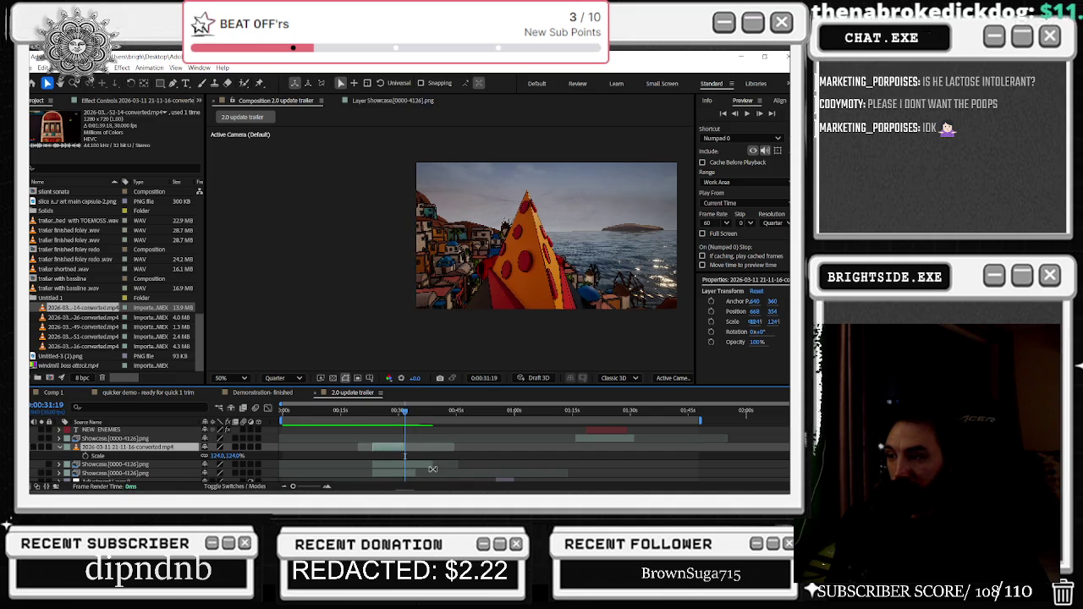
key("equal")
key("equal")
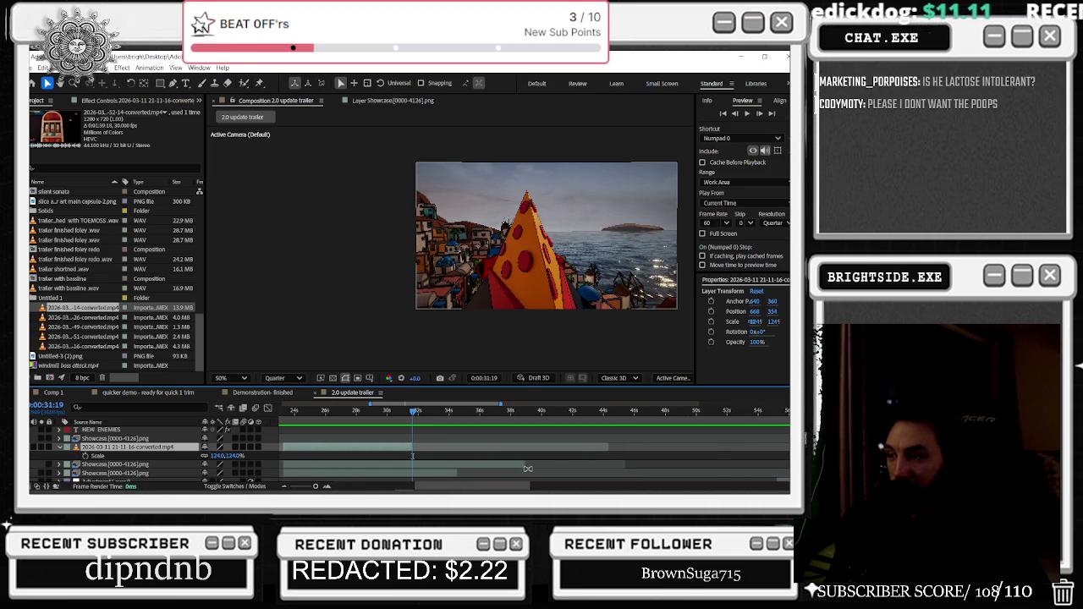
Step through the Showcase layers and collapse the NEW MINI-GAMES layer's mask properties
left_click(525, 466)
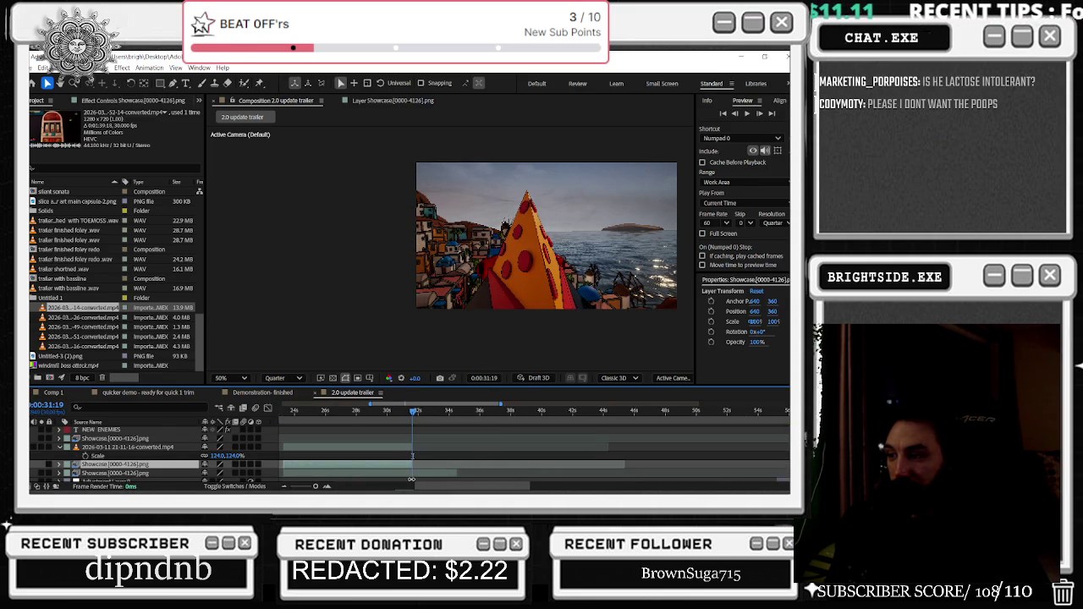
key("ctrl+Down")
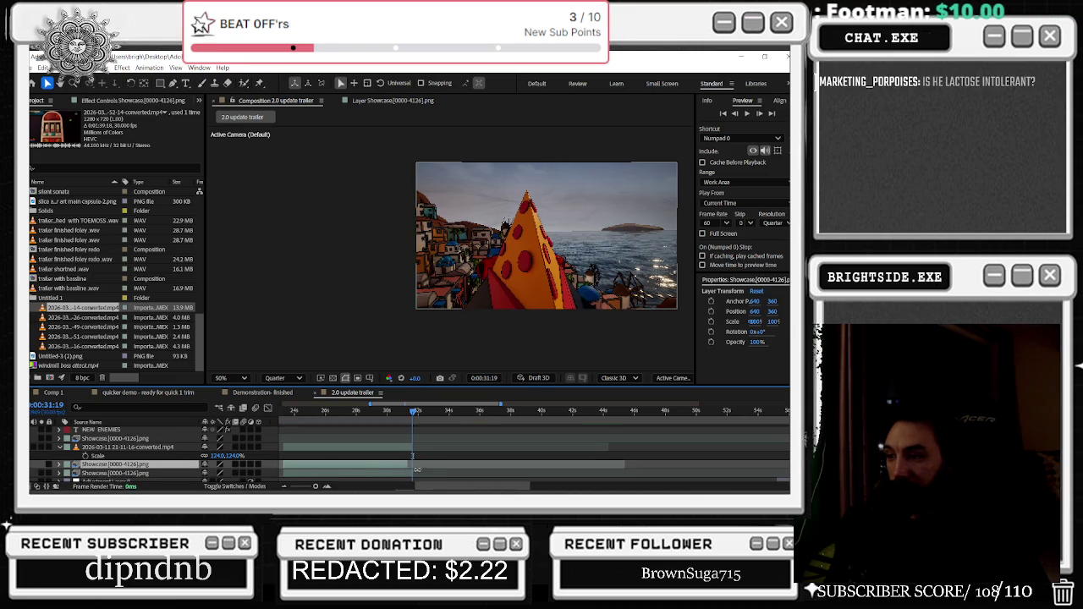
left_click(412, 468)
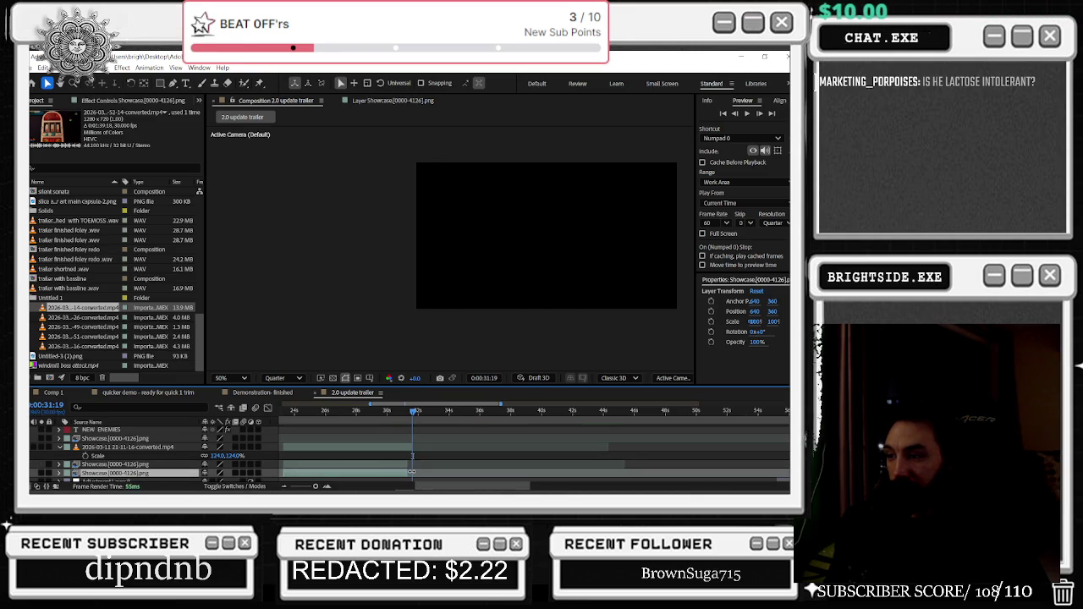
key("u")
key("semicolon")
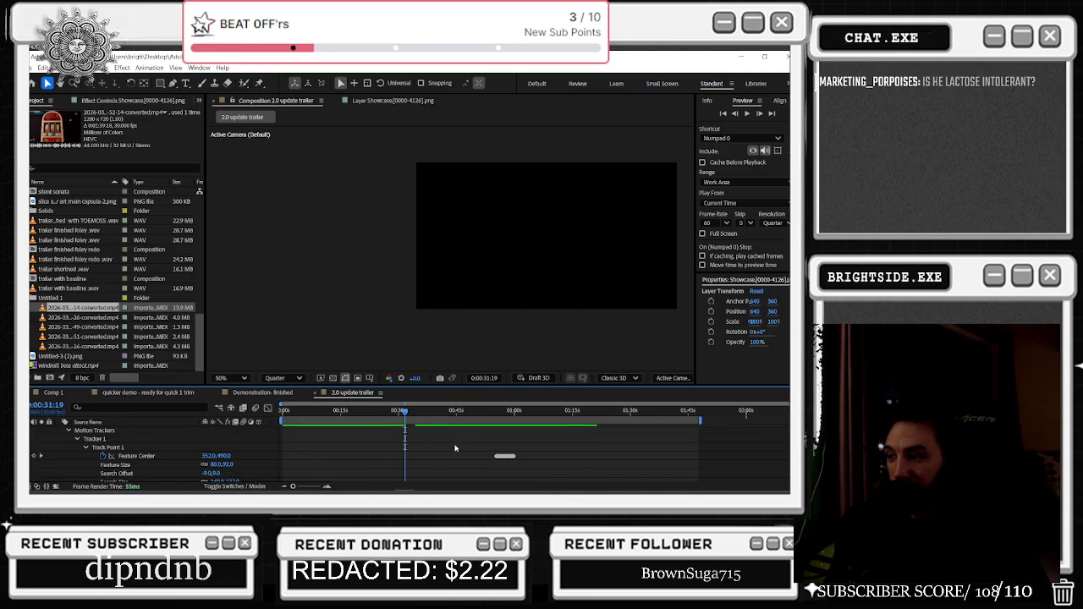
scroll(366, 482, "up", 5)
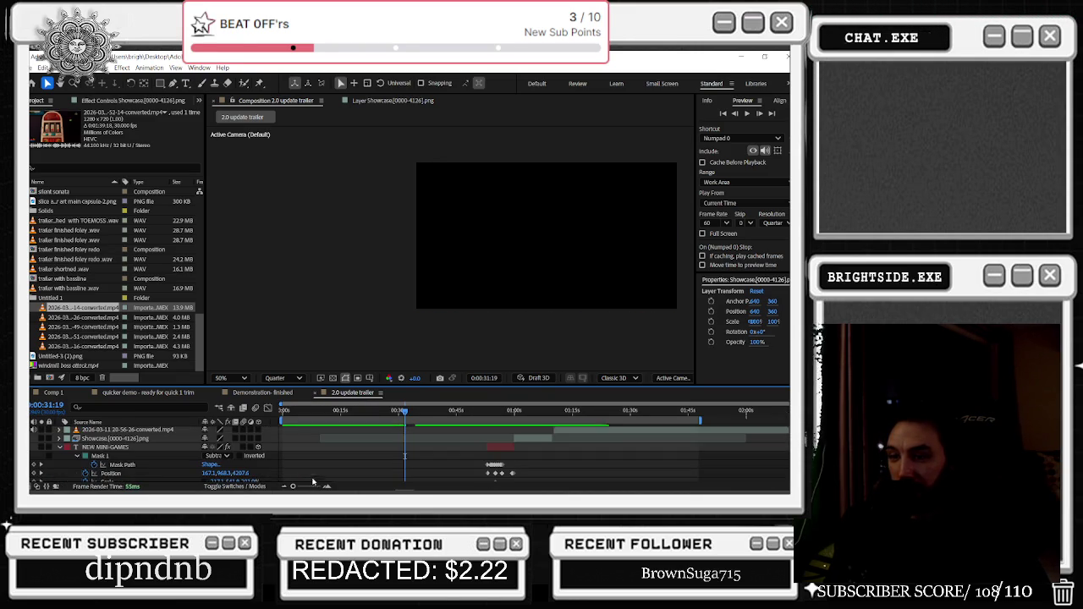
left_click(59, 449)
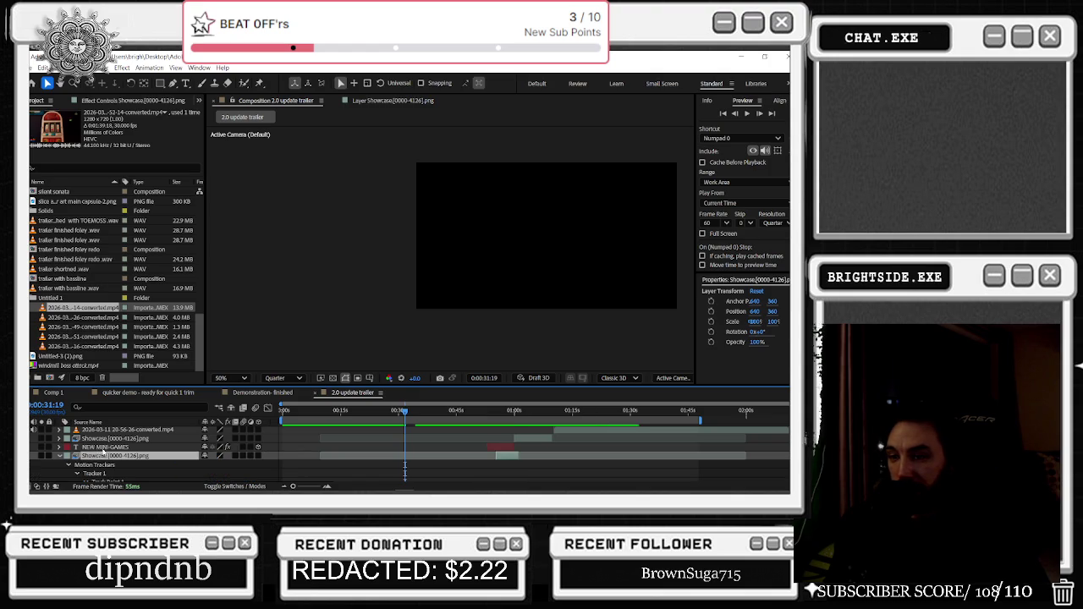
key("s")
scroll(487, 444, "down", 3)
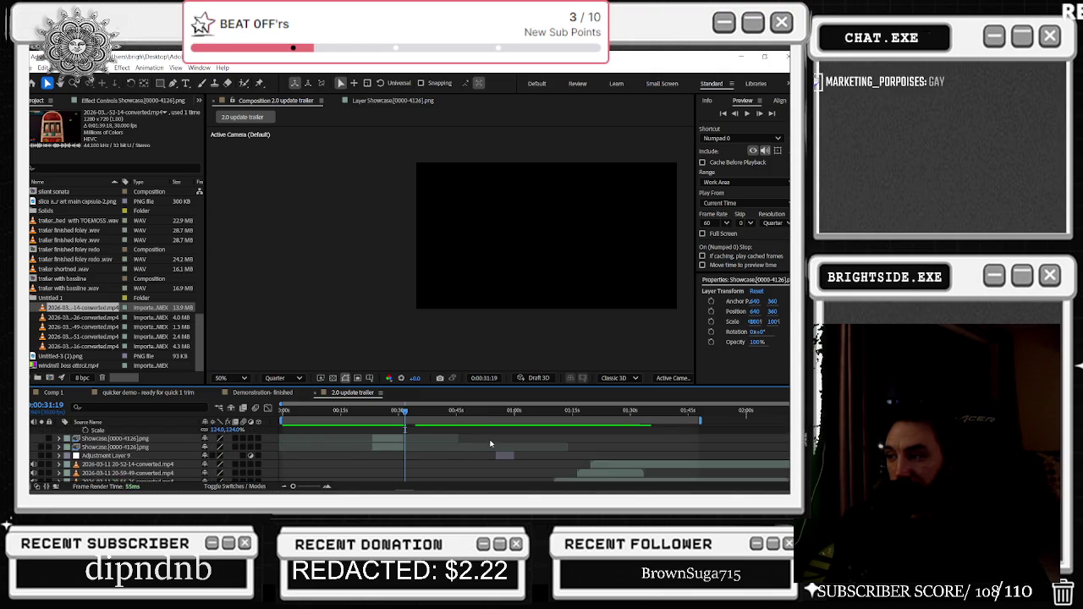
scroll(500, 456, "up", 5)
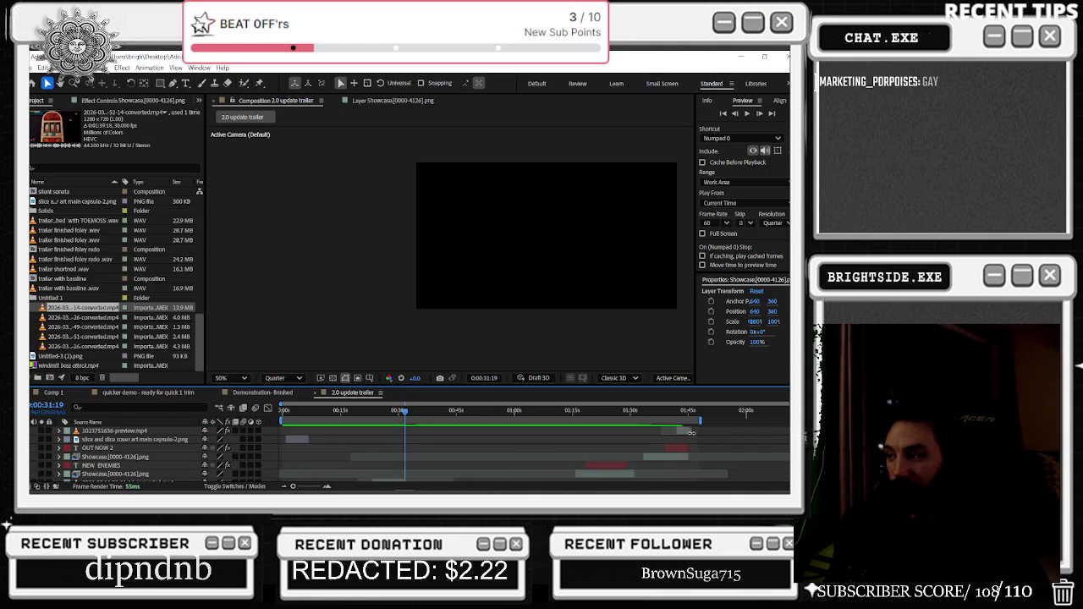
left_click(687, 432)
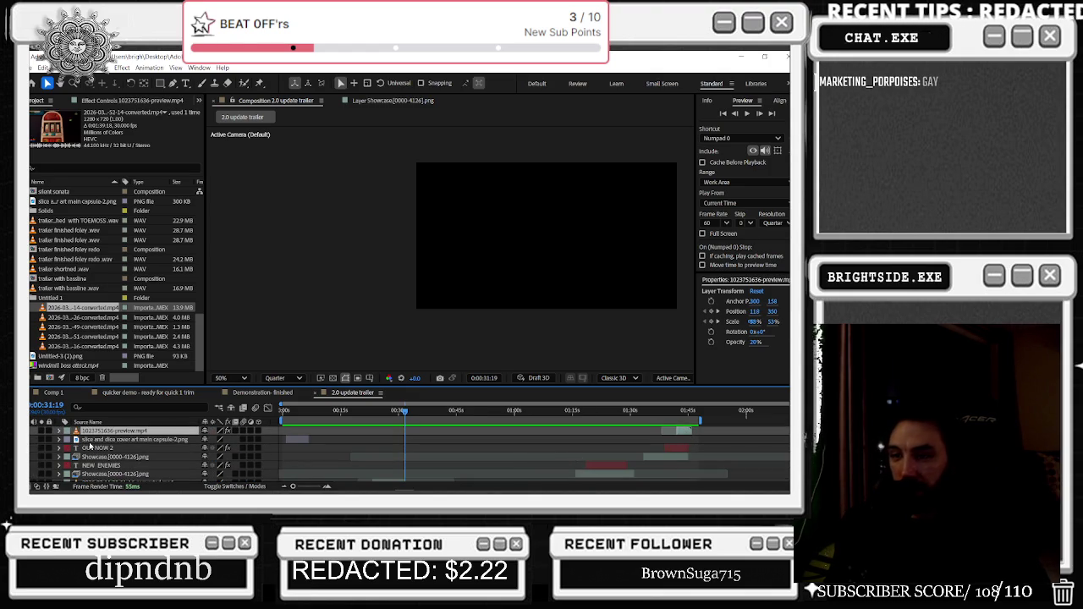
key("ctrl+bracketleft")
scroll(330, 466, "down", 3)
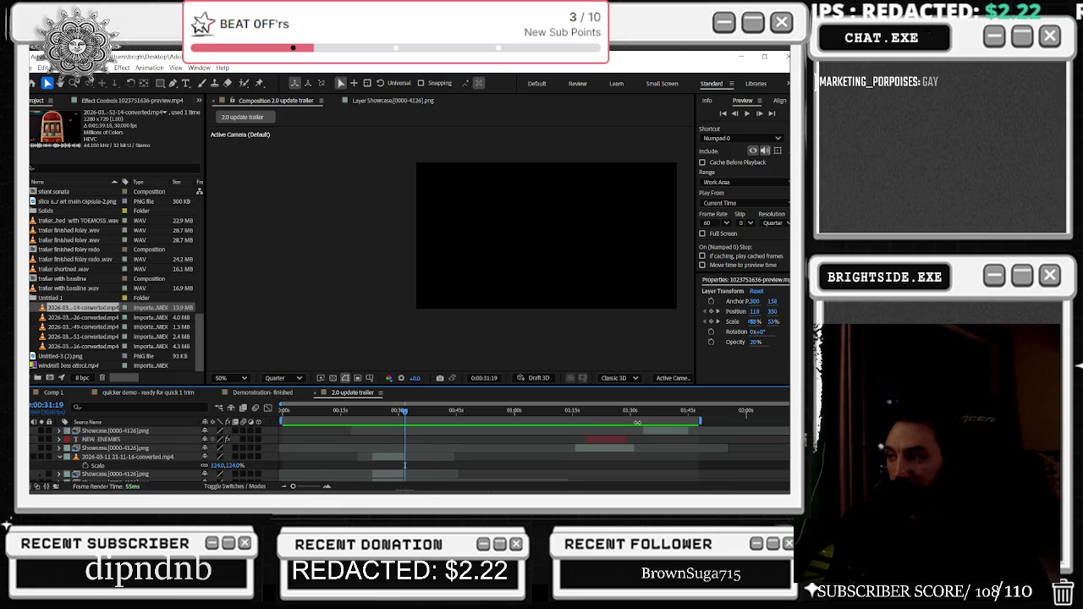
Select a group of five layers together in the timeline layer list
left_click(110, 453, "shift")
scroll(114, 453, "down", 3)
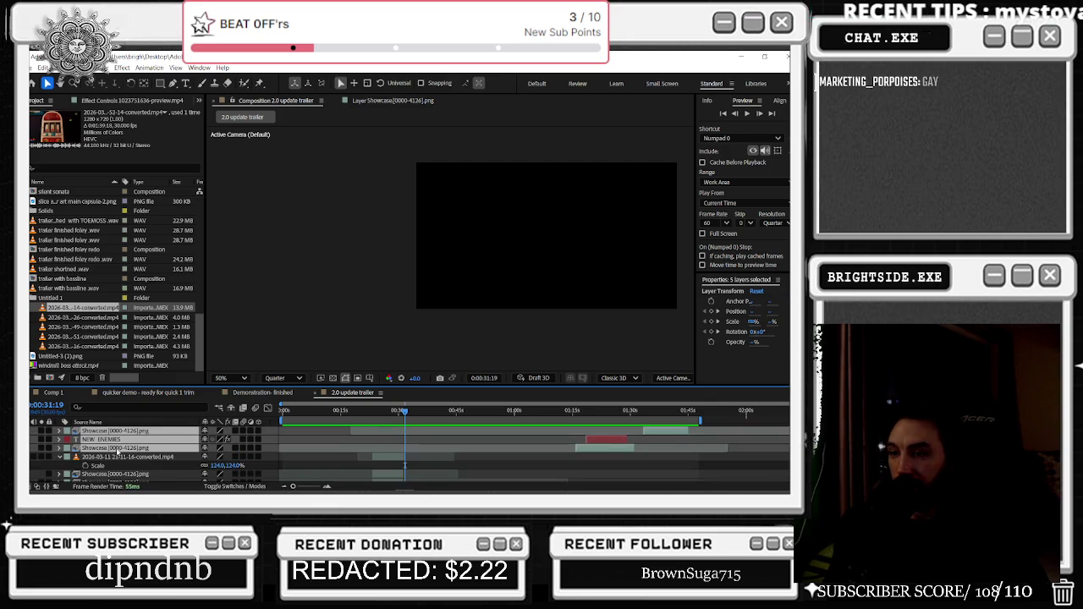
scroll(127, 448, "down", 3)
scroll(133, 443, "down", 3)
scroll(131, 440, "down", 3)
scroll(127, 427, "down", 3)
scroll(124, 423, "up", 3)
scroll(127, 440, "up", 3)
scroll(131, 449, "up", 3)
scroll(131, 460, "down", 1)
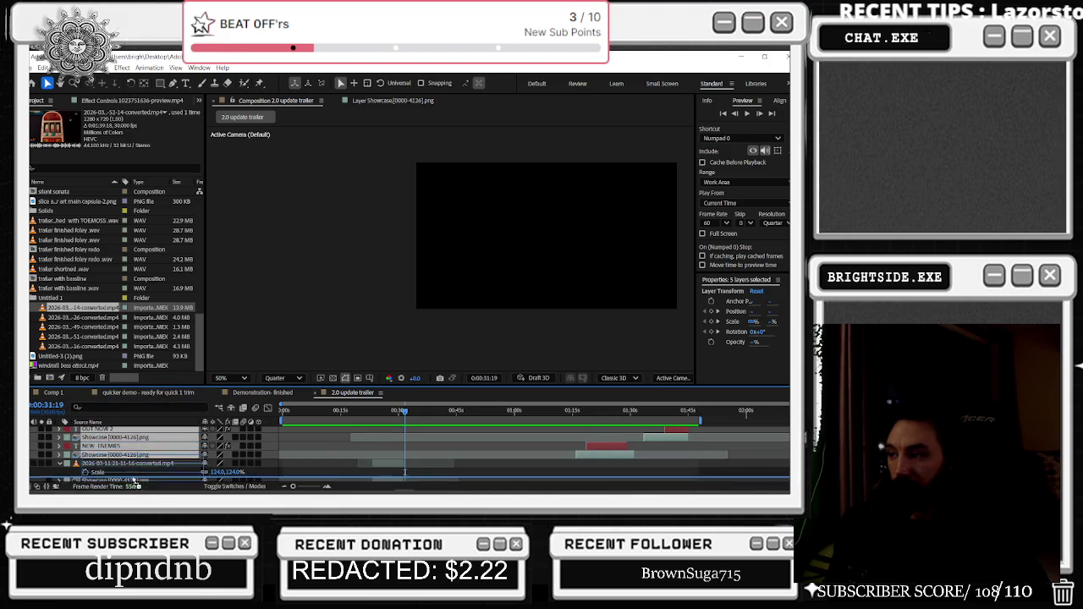
scroll(132, 462, "down", 1)
scroll(131, 464, "down", 1)
Scrub to 0:00:33:26 and select the New Character design 2 layer on the Sussy sign
scroll(131, 460, "up", 1)
scroll(132, 457, "up", 1)
scroll(133, 457, "up", 1)
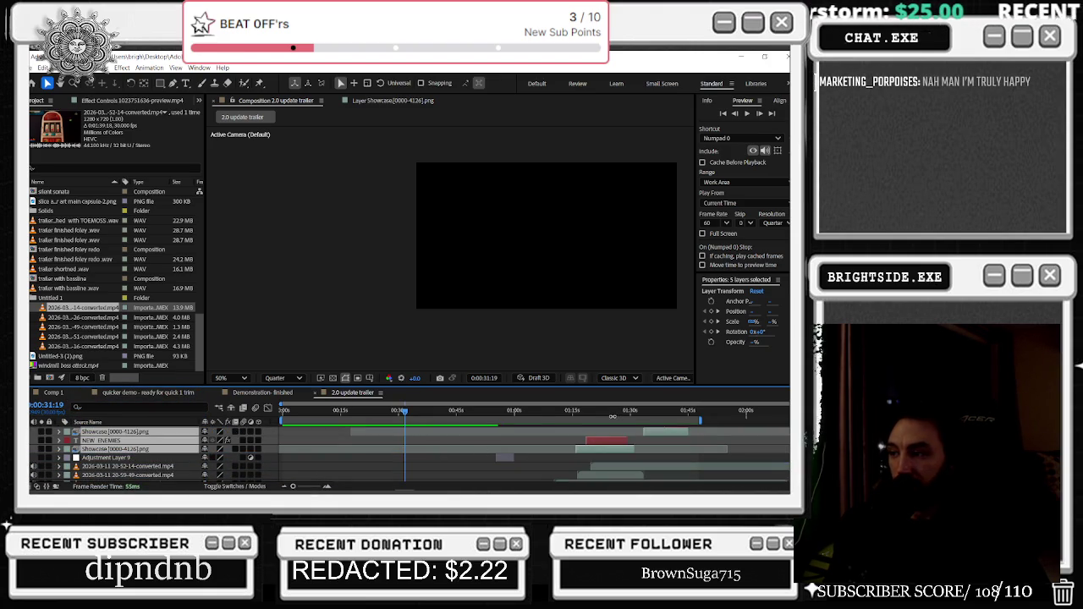
mouse_move(411, 412)
left_mouse_down()
mouse_move(383, 415)
mouse_move(411, 416)
mouse_move(417, 431)
left_mouse_up()
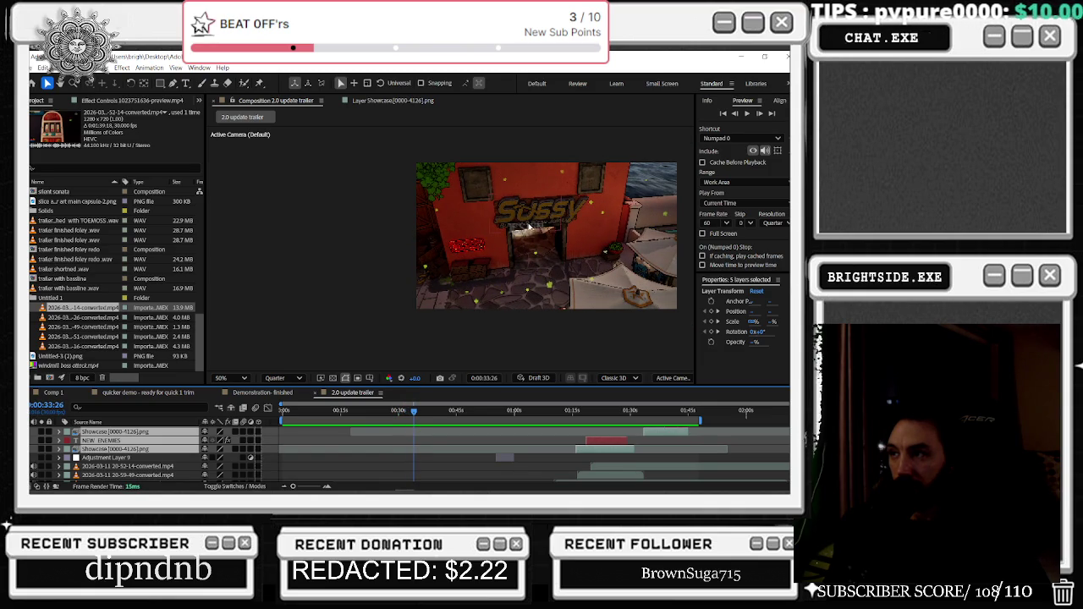
left_click(521, 227)
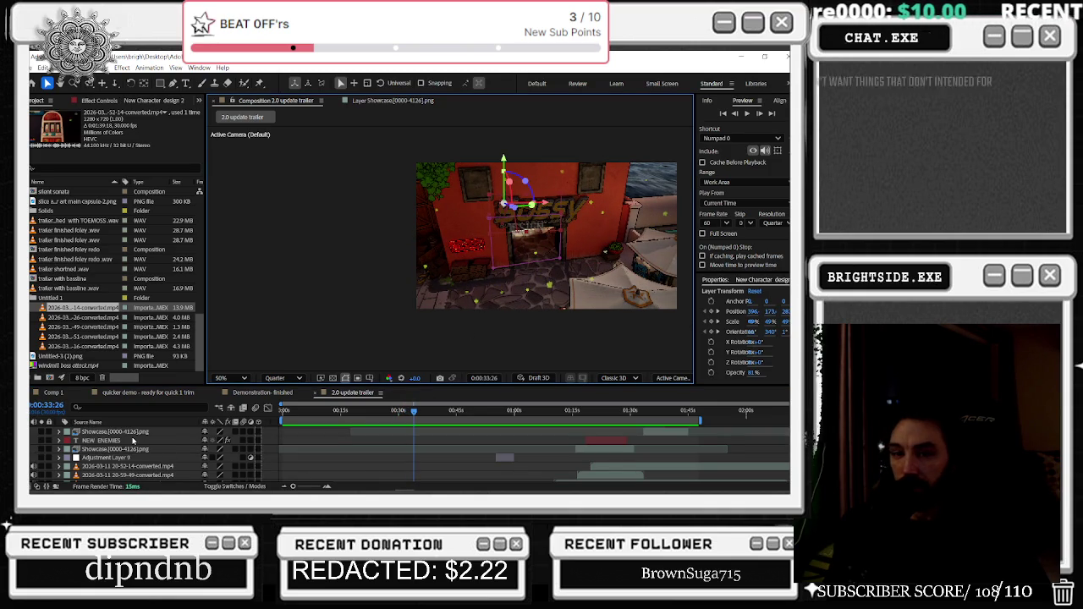
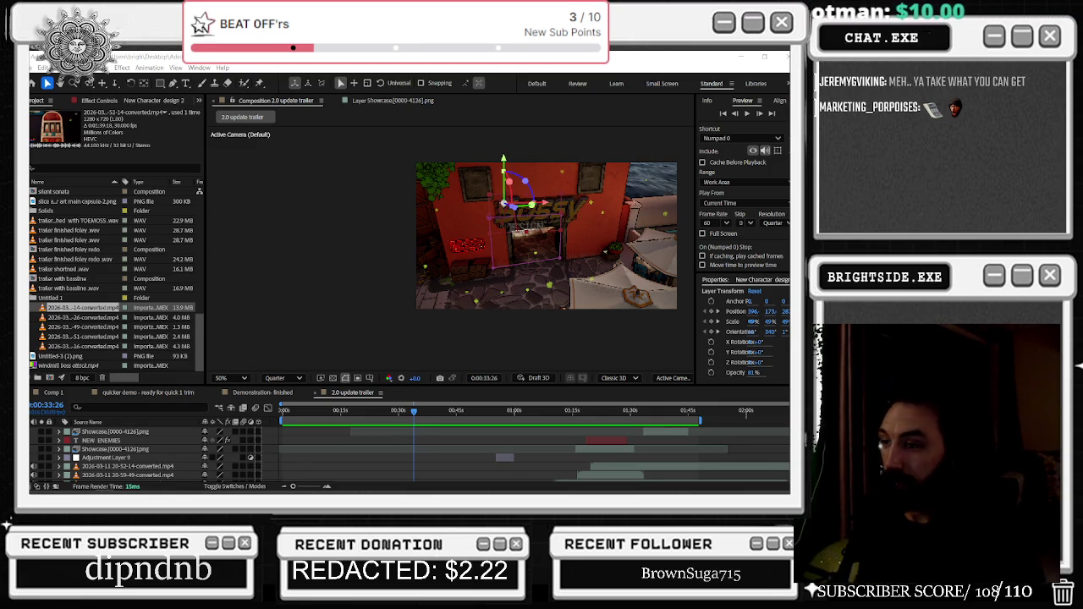
Switch from After Effects to the YouTube home page in the Edge browser
key("alt+Tab")
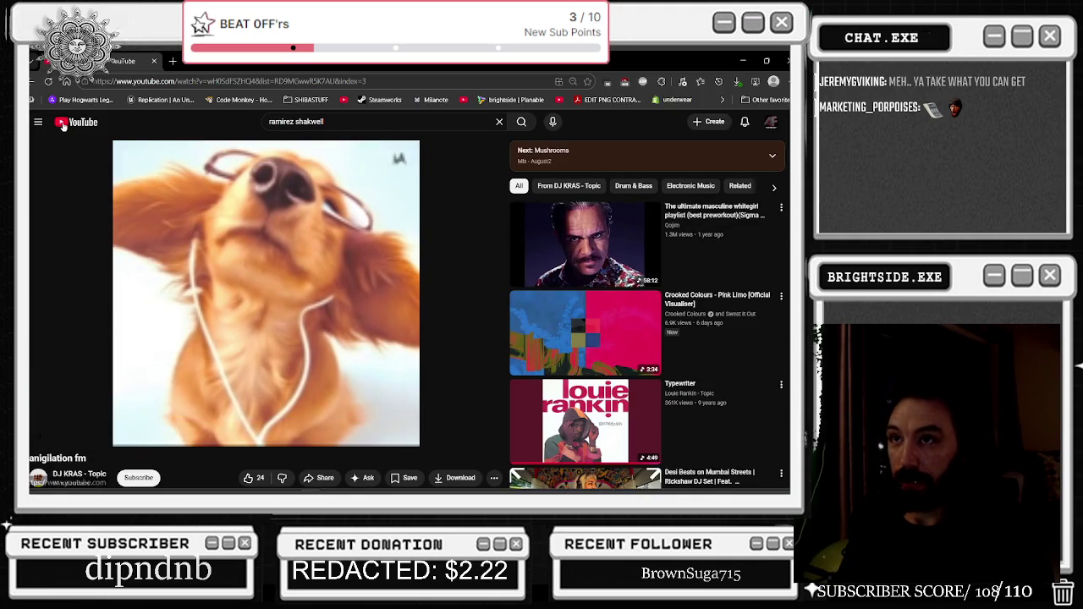
left_click(76, 122)
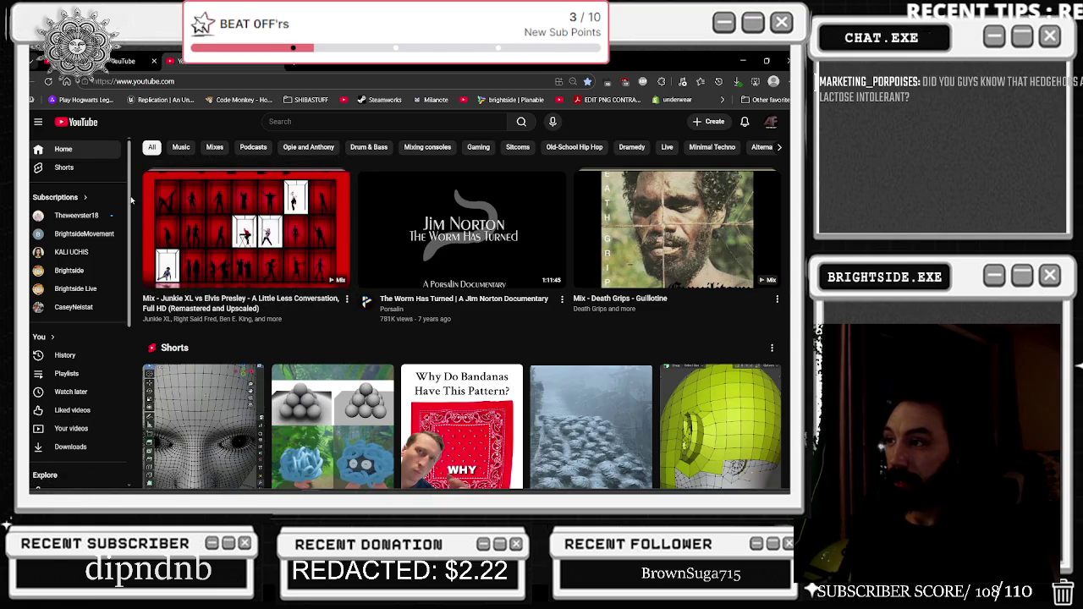
Go back a page and search YouTube for 'southpark verizon'
key("alt+Left")
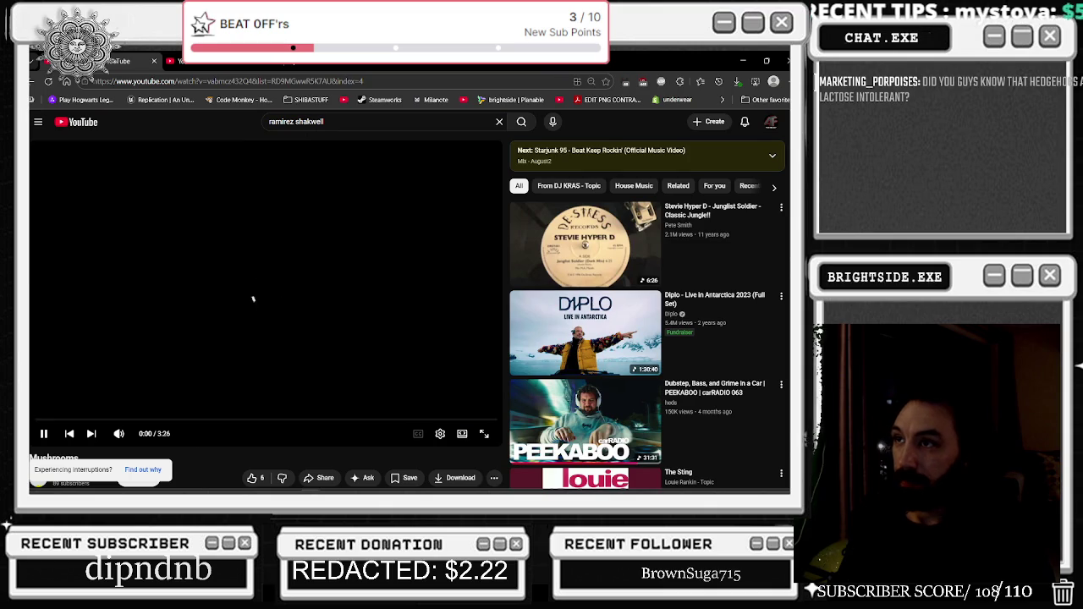
key("slash")
type("southpark ver")
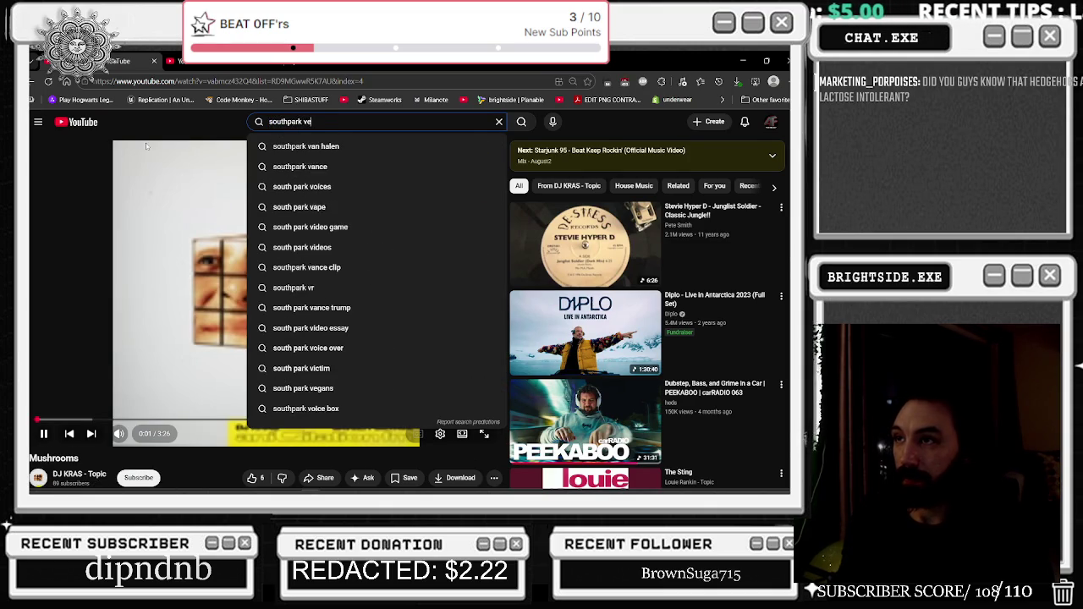
type("izon")
key("Return")
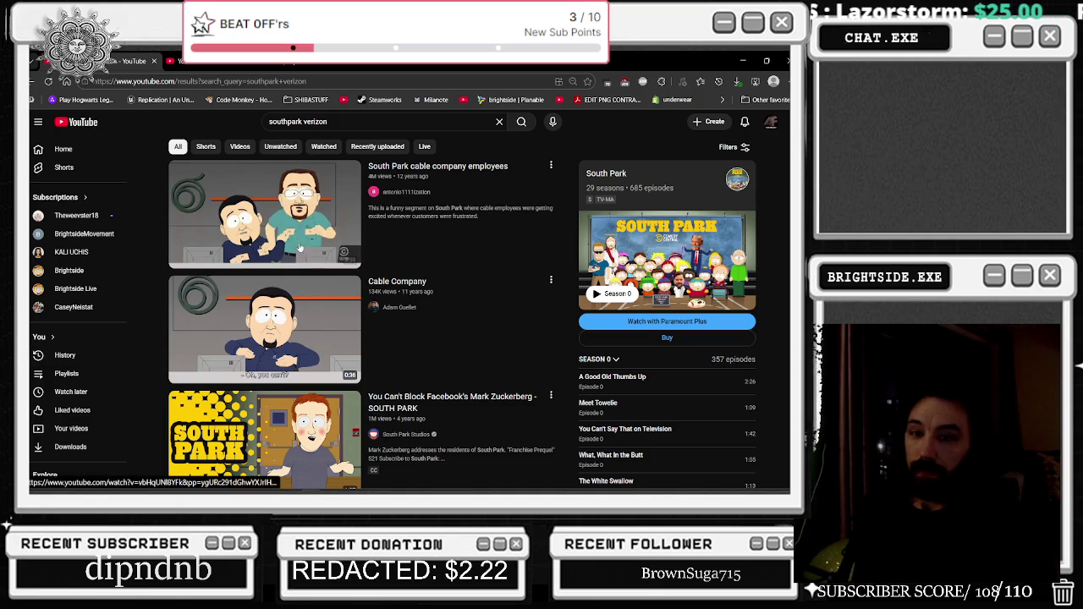
Play the South Park cable company employees video full screen and bring up its settings
left_click(279, 233)
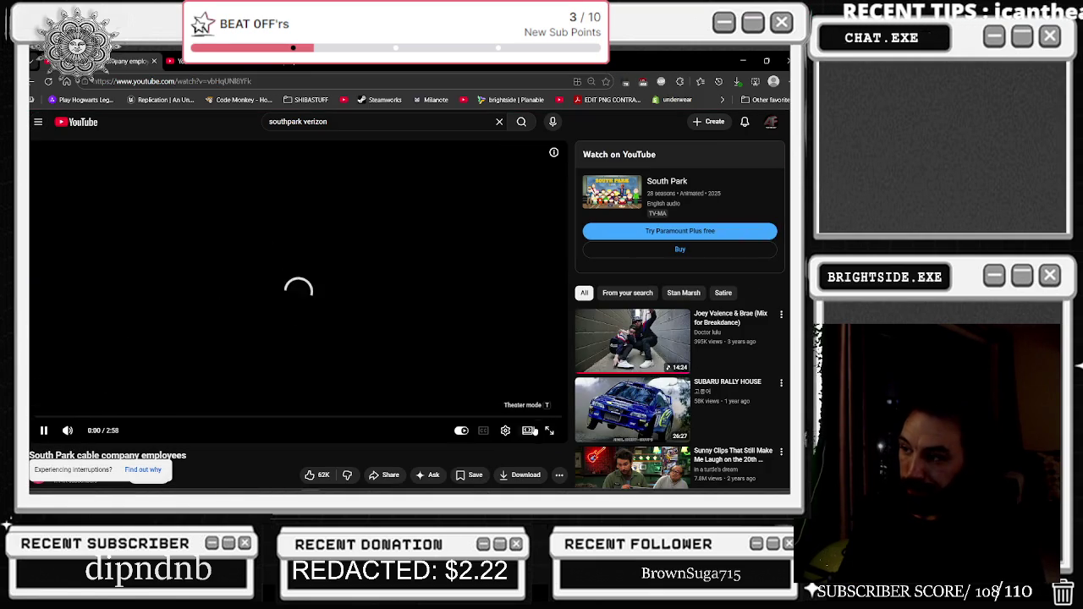
left_click(549, 431)
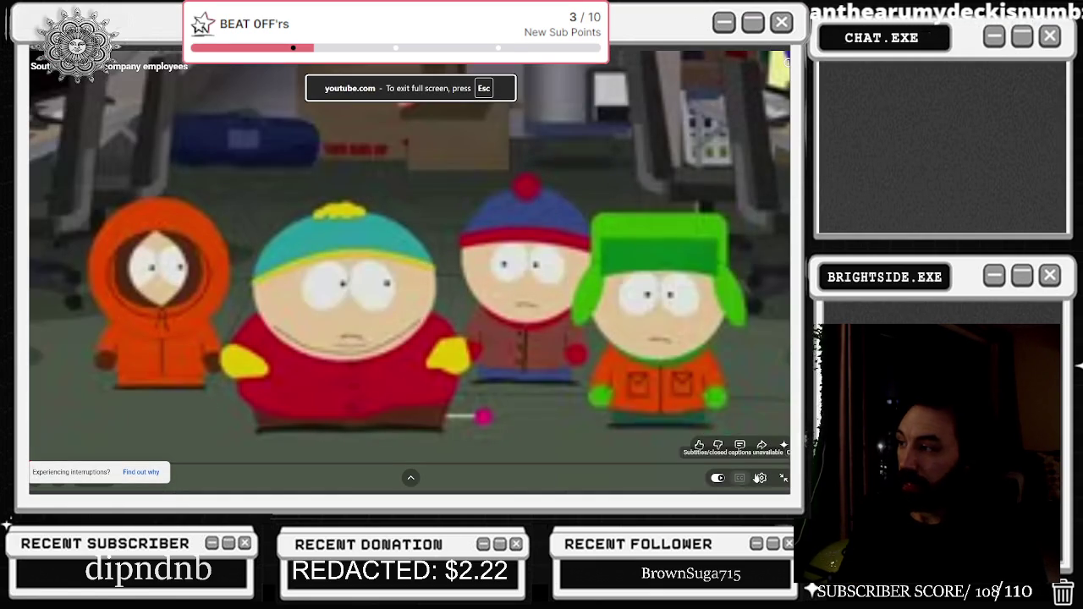
left_click(761, 478)
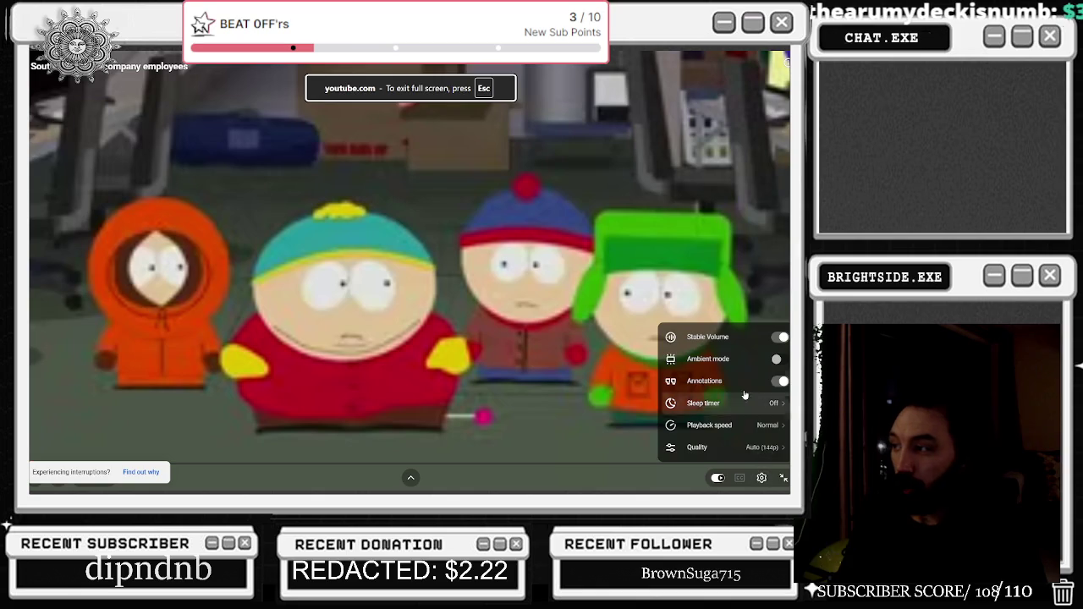
Raise the South Park clip to a higher resolution, pausing and resuming it through 2:15
left_click(702, 446)
left_click(715, 330)
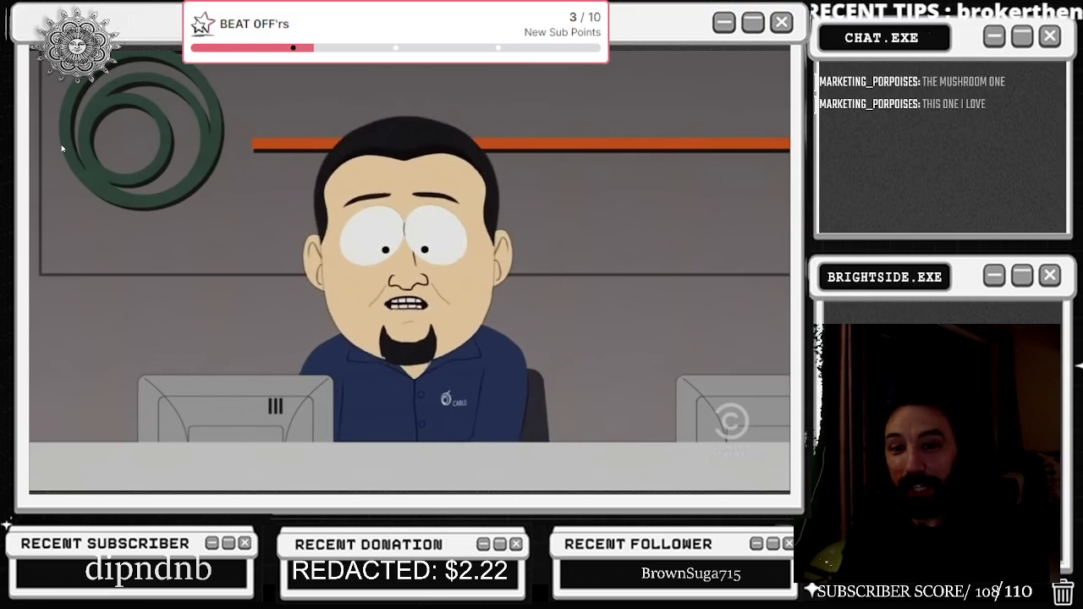
left_click(186, 247)
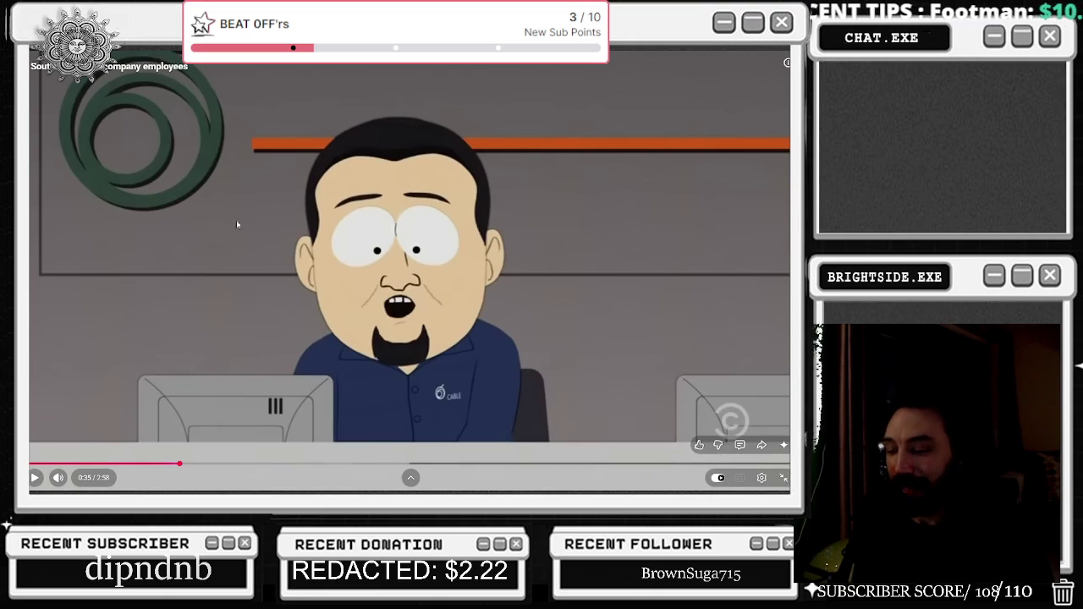
left_click(297, 200)
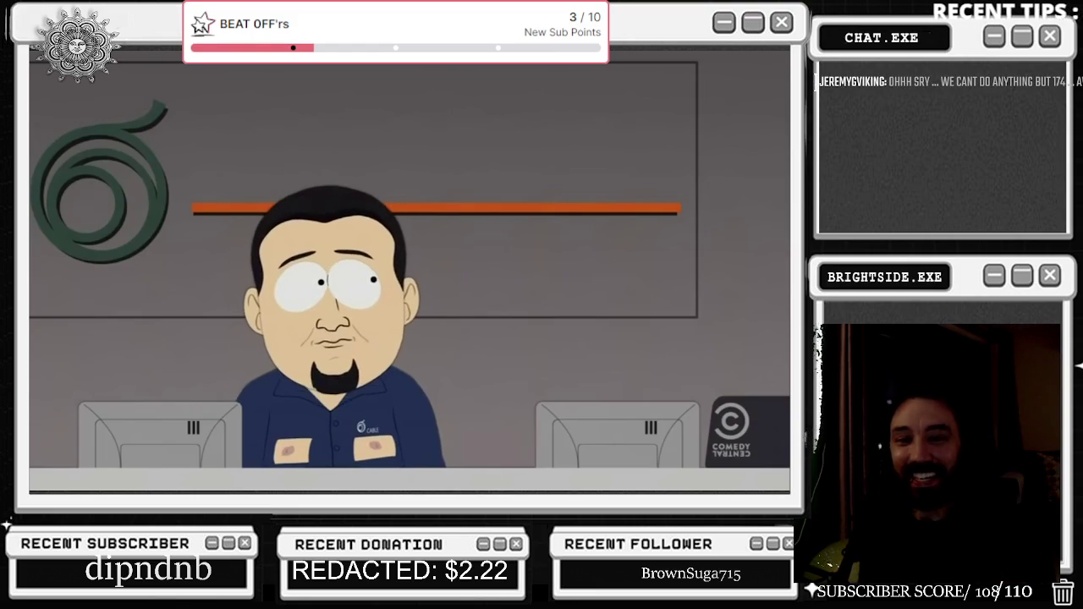
left_click(357, 149)
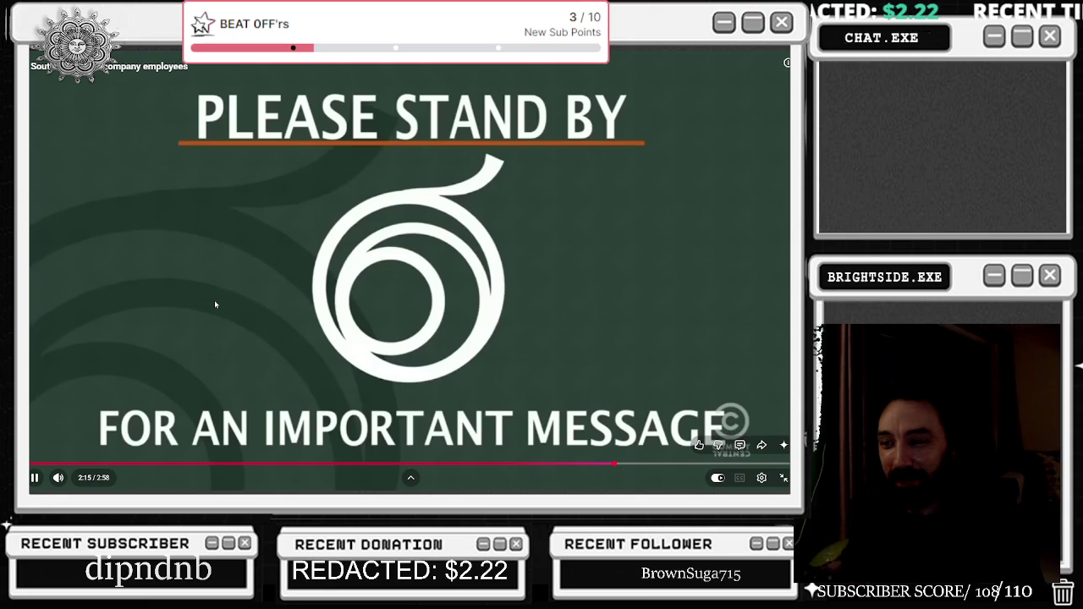
Pause the playing video after letting the clip run through
left_click(215, 305)
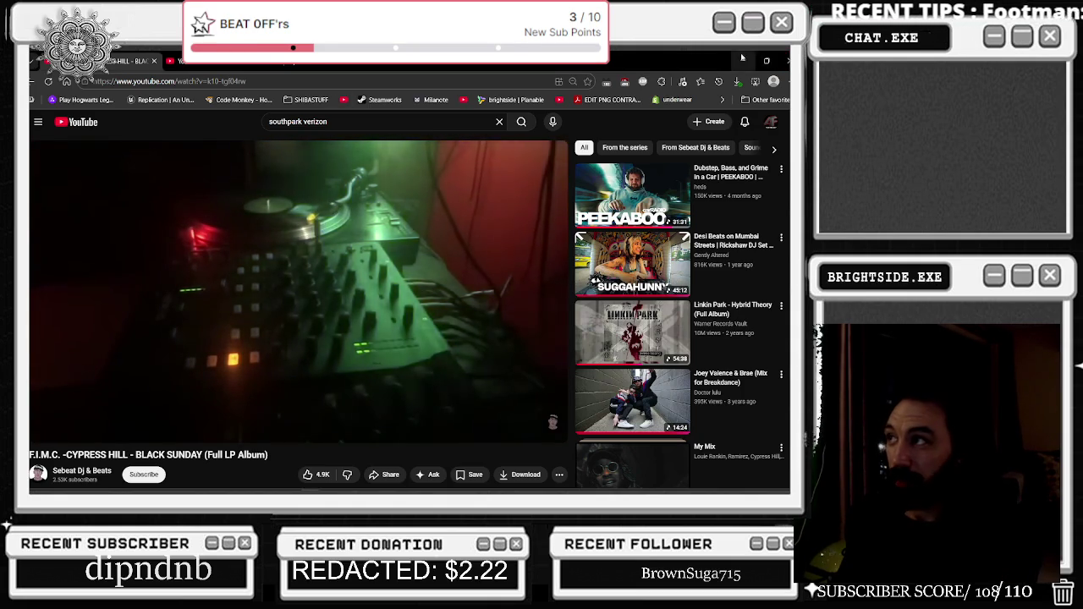
Minimize the browser and scrub the trailer comp from 0:33 to the hands clip near 1:11
left_click(742, 59)
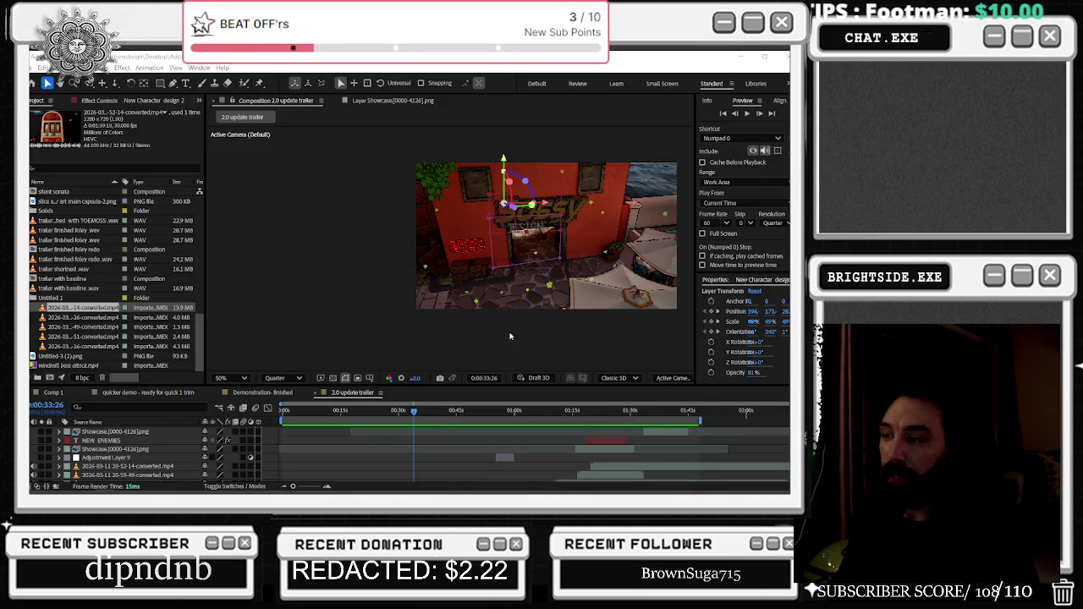
left_click_drag(414, 412, 432, 419)
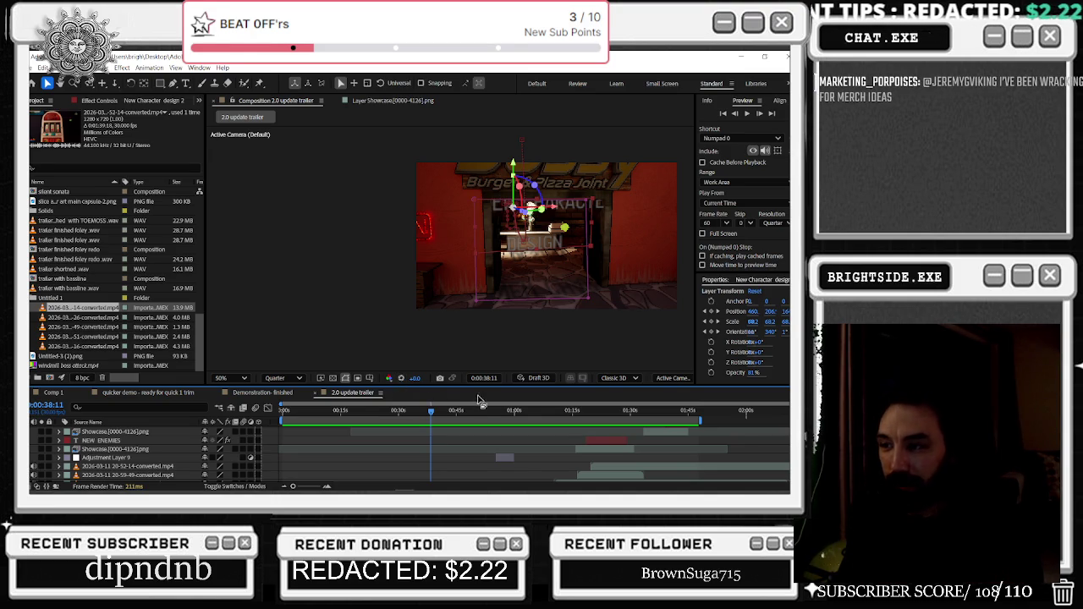
left_click_drag(434, 412, 560, 430)
scroll(567, 432, "down", 2)
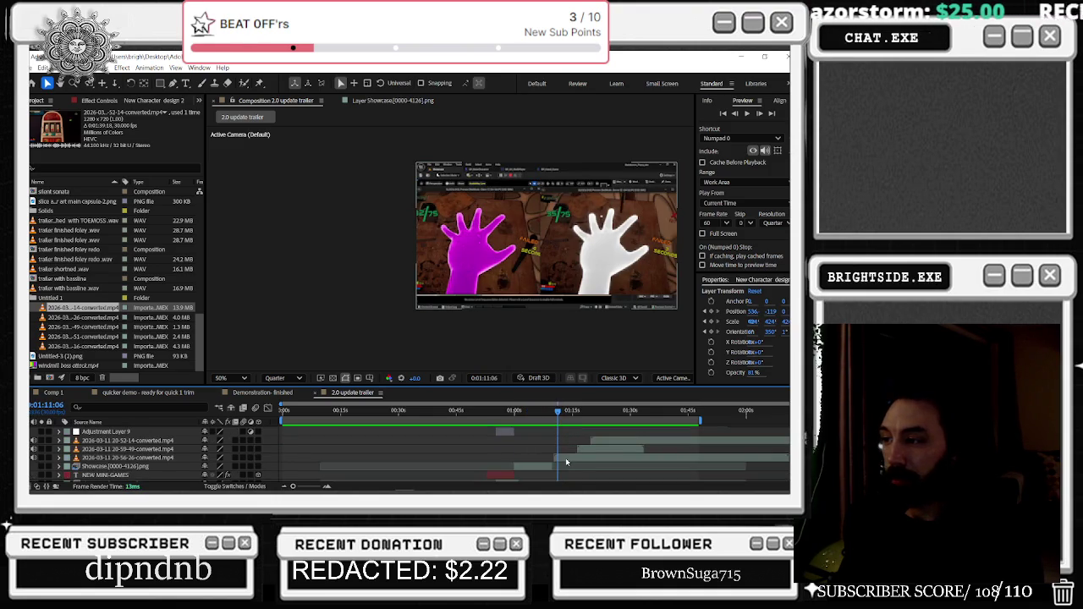
Scale the 20-56-26 hands clip layer to 130% and move it to 672,344
left_click(565, 457)
key("s")
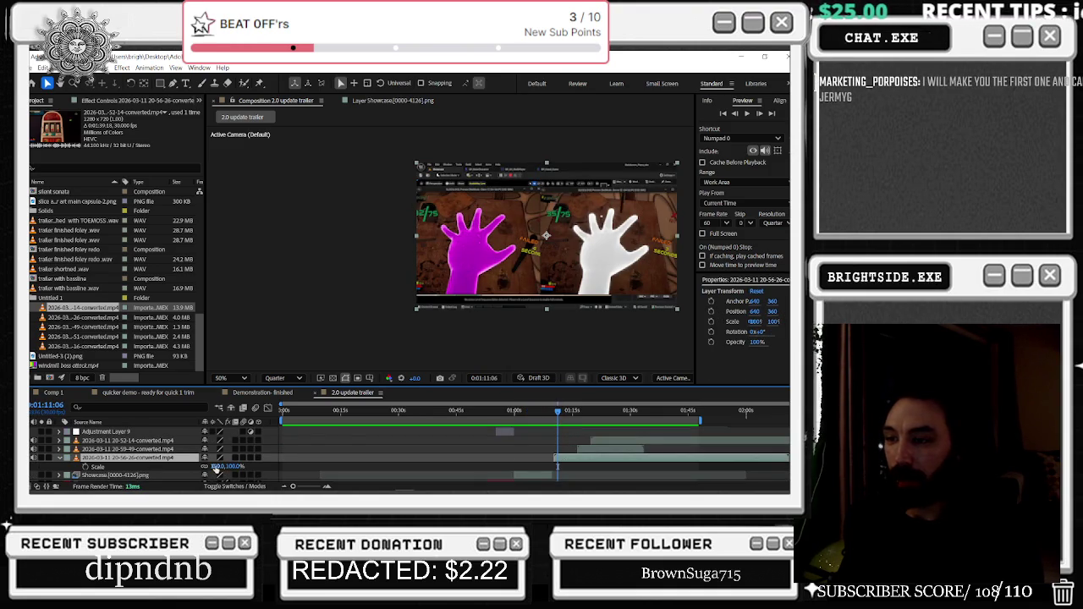
left_click_drag(217, 466, 243, 467)
left_click_drag(505, 222, 508, 236)
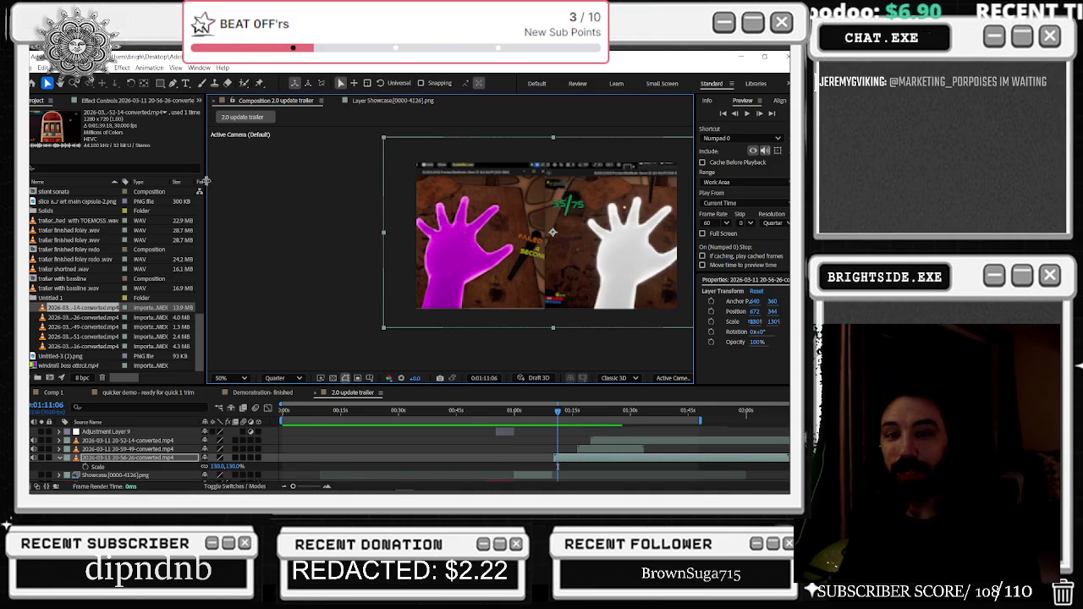
Pan the comp view and move the hands clip up and to the right
scroll(524, 220, "up", 2)
scroll(523, 221, "down", 2)
left_click_drag(524, 221, 407, 210)
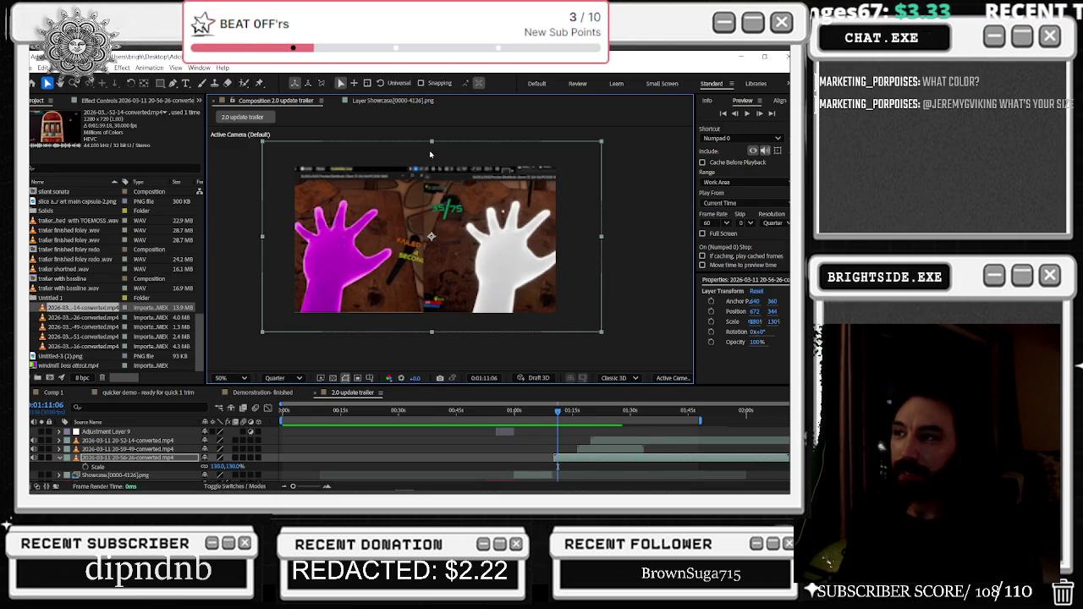
left_click_drag(430, 145, 433, 147)
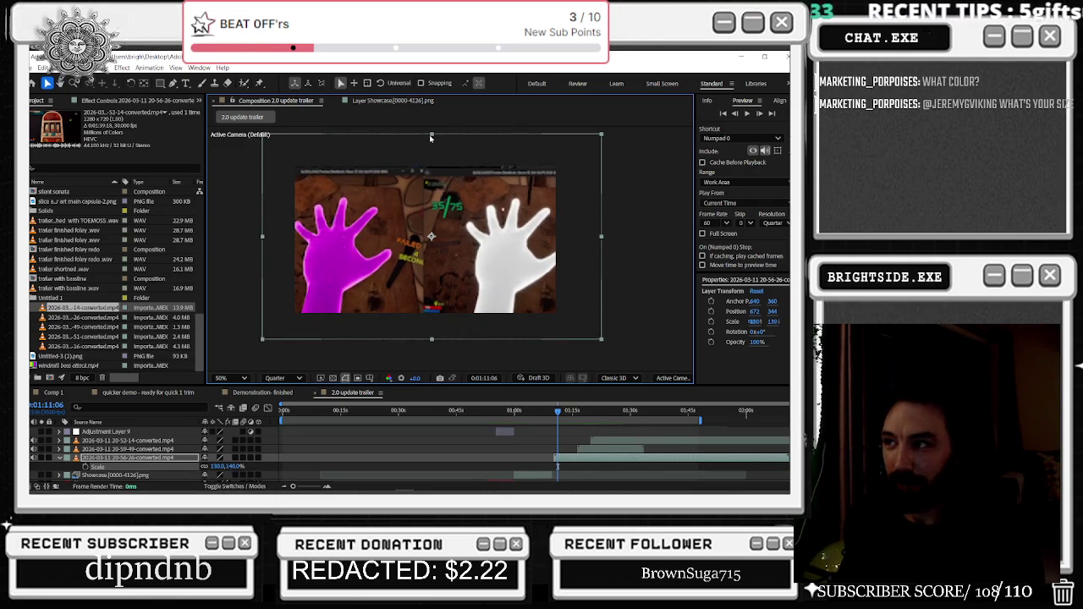
left_click_drag(462, 199, 461, 193)
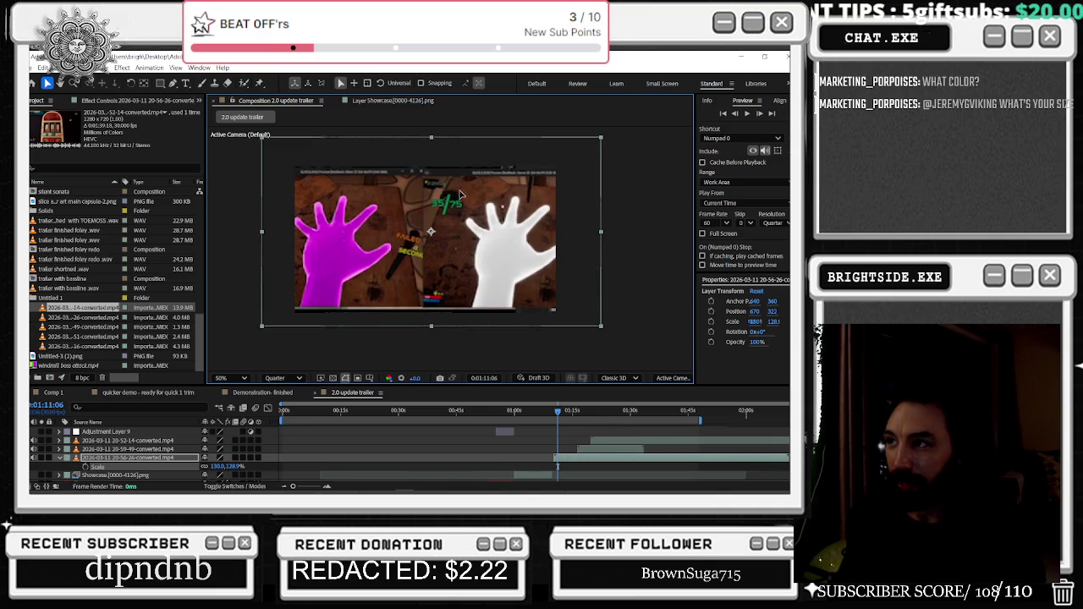
left_click_drag(391, 251, 424, 251)
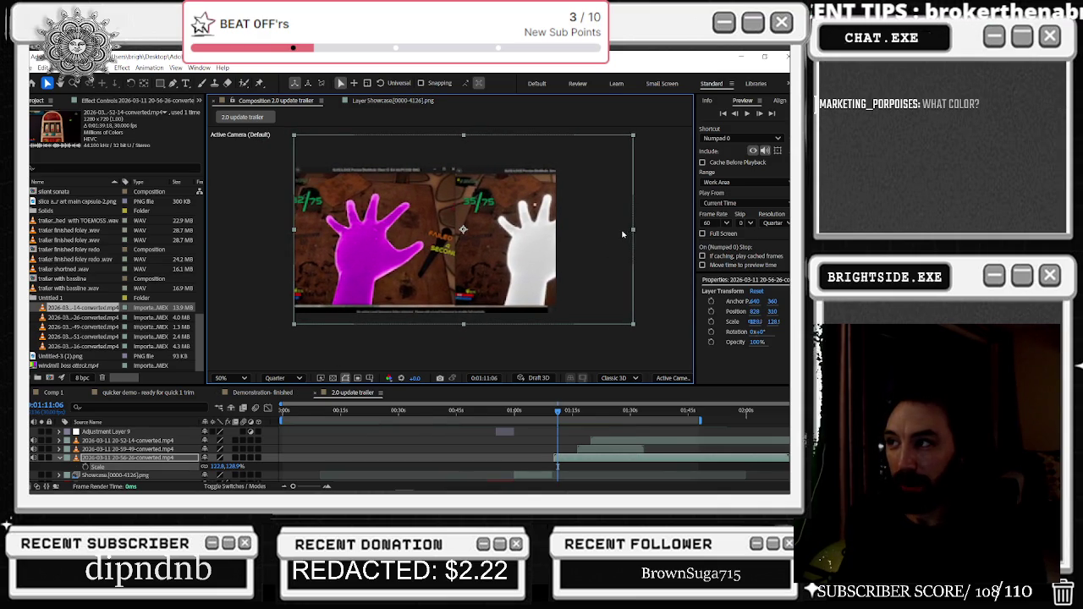
Fine-tune the hands clip to about 121% scale and settle it right of centre
left_click_drag(634, 228, 604, 228)
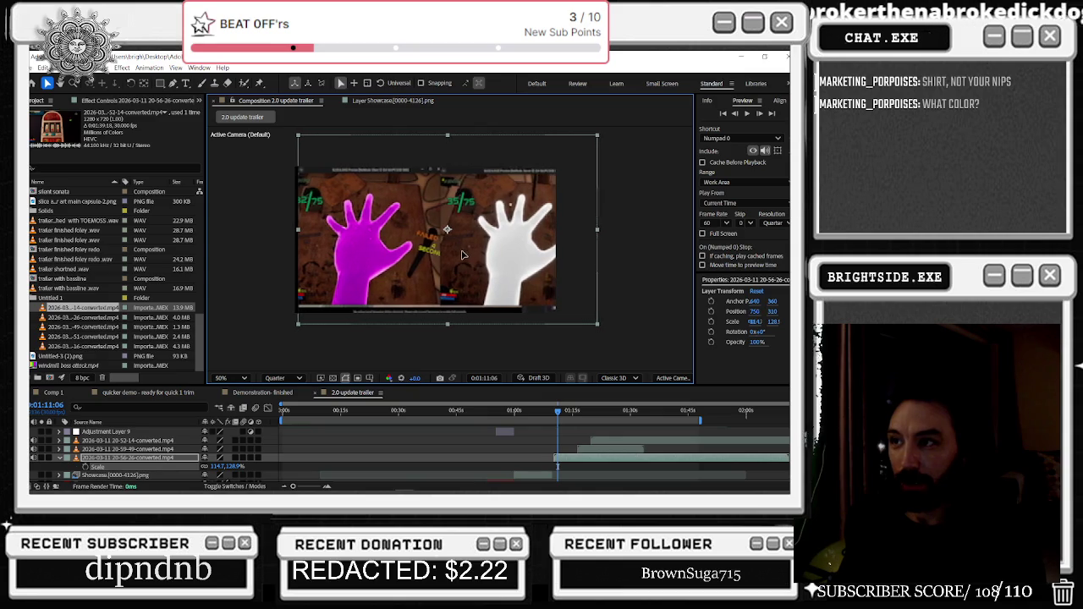
left_click_drag(472, 255, 455, 255)
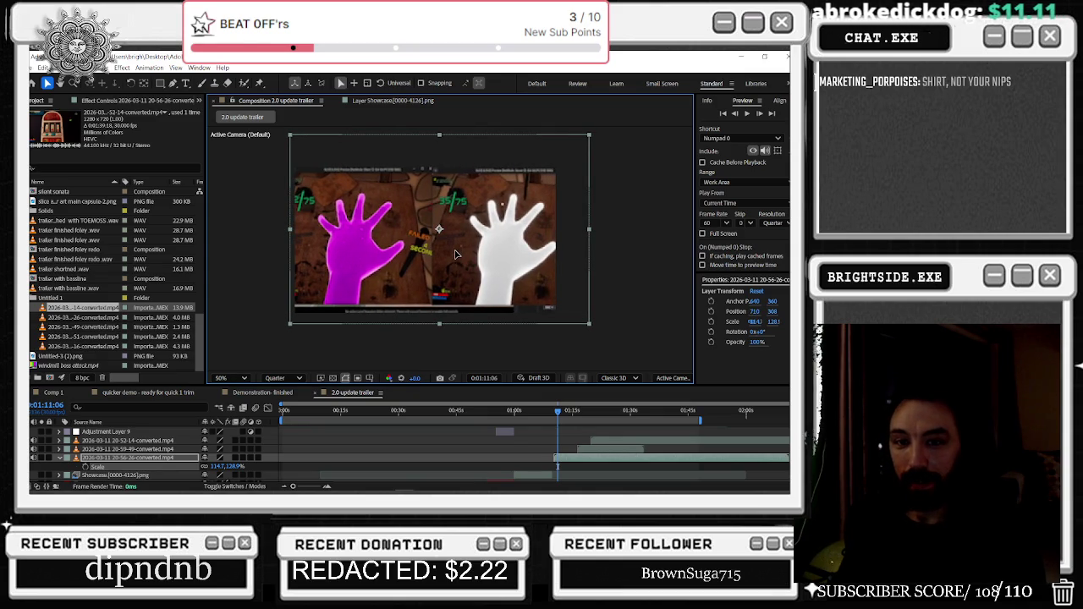
mouse_move(454, 256)
left_mouse_down()
mouse_move(419, 253)
mouse_move(430, 263)
left_mouse_up()
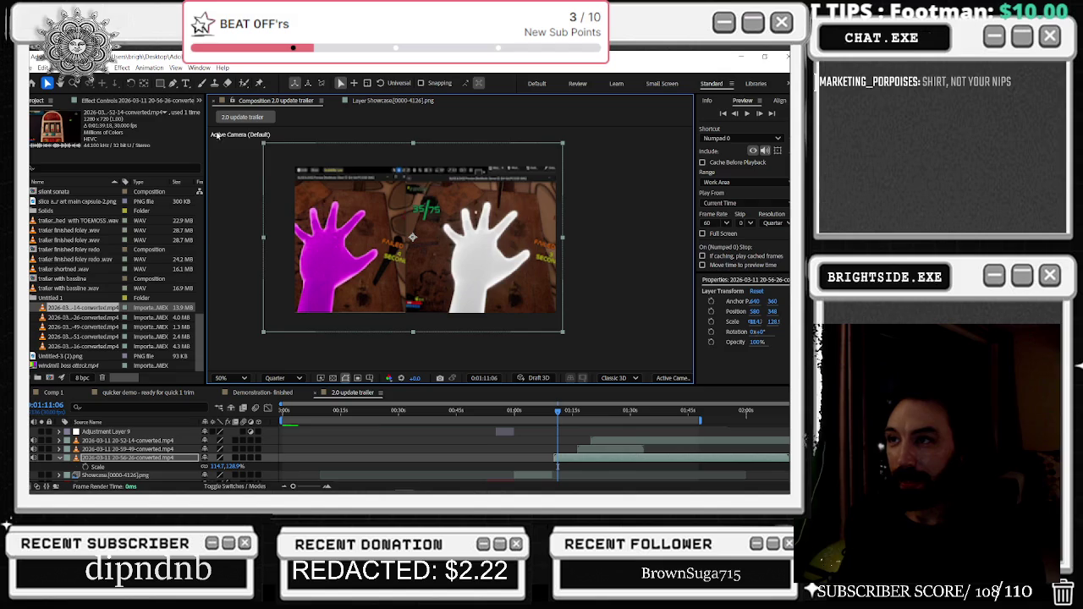
left_click_drag(263, 146, 255, 142)
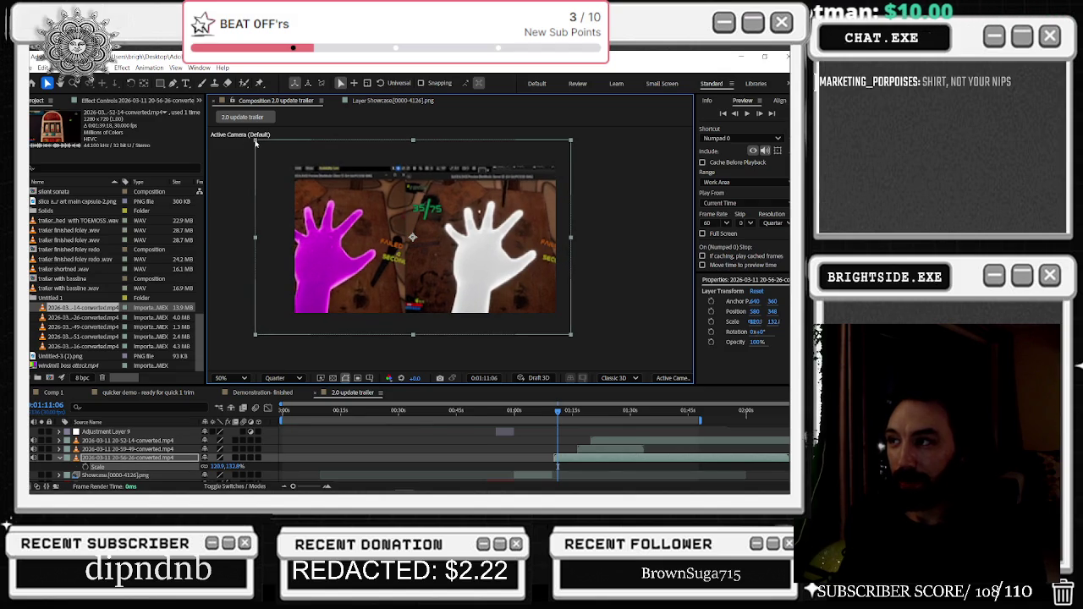
left_click_drag(408, 218, 392, 208)
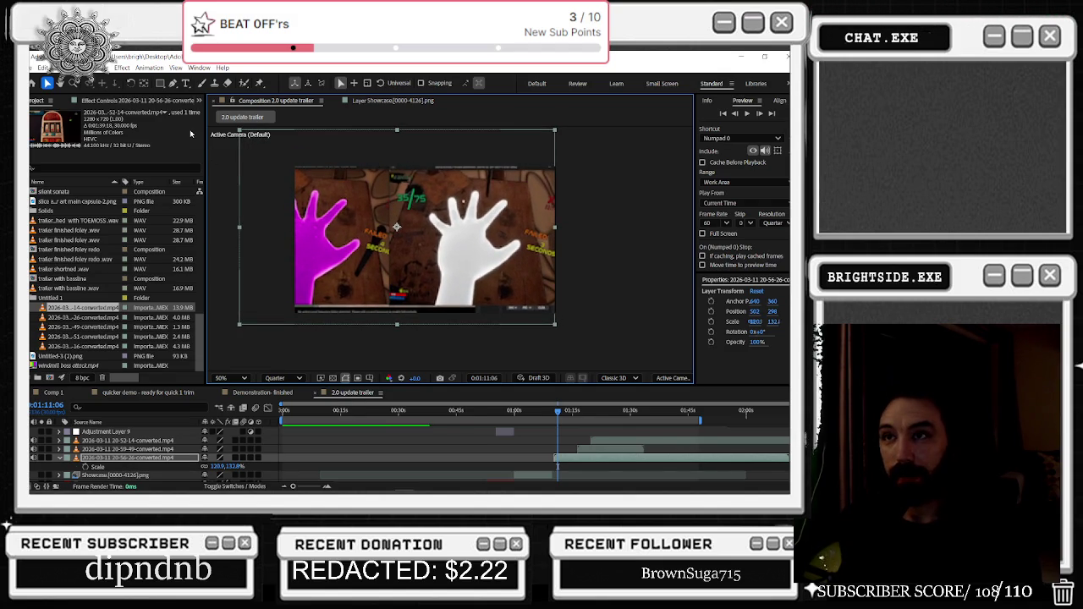
left_click_drag(452, 242, 479, 242)
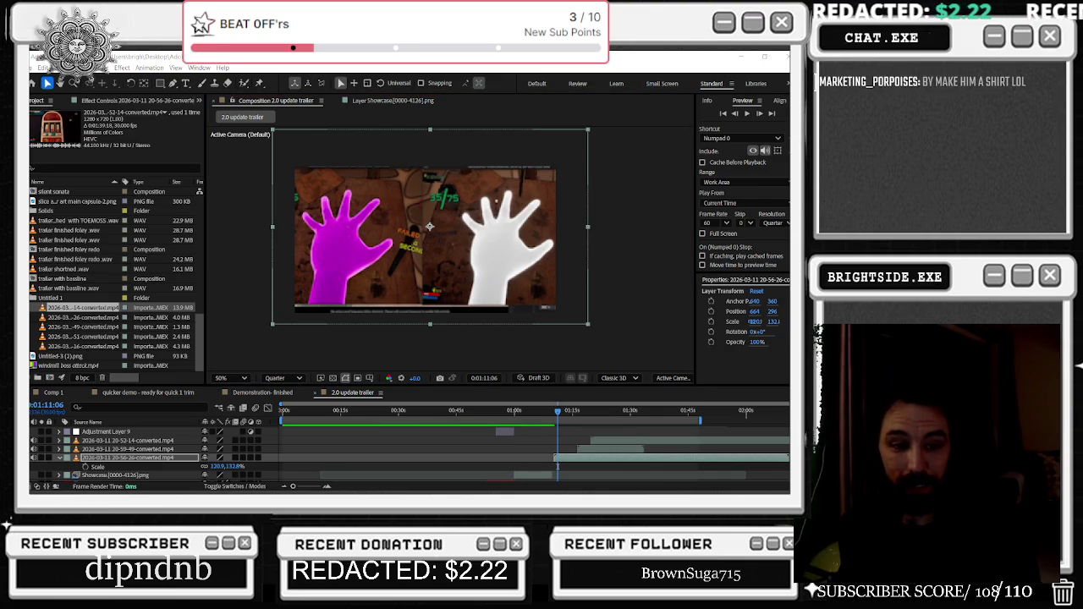
key("alt+Tab")
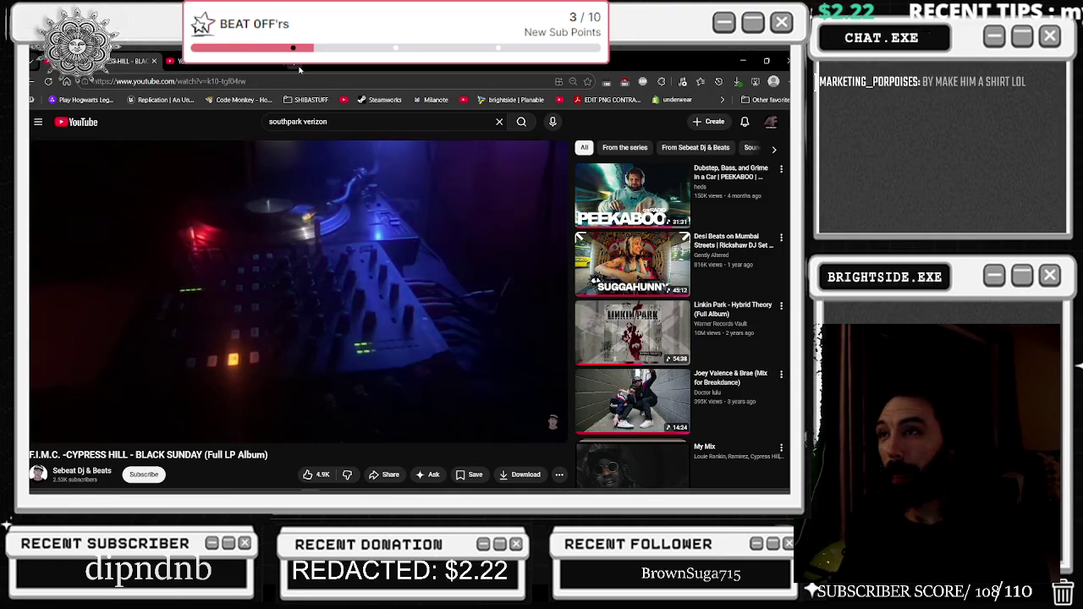
Search Google for 'american pie' in a new tab and show image results
left_click(293, 66)
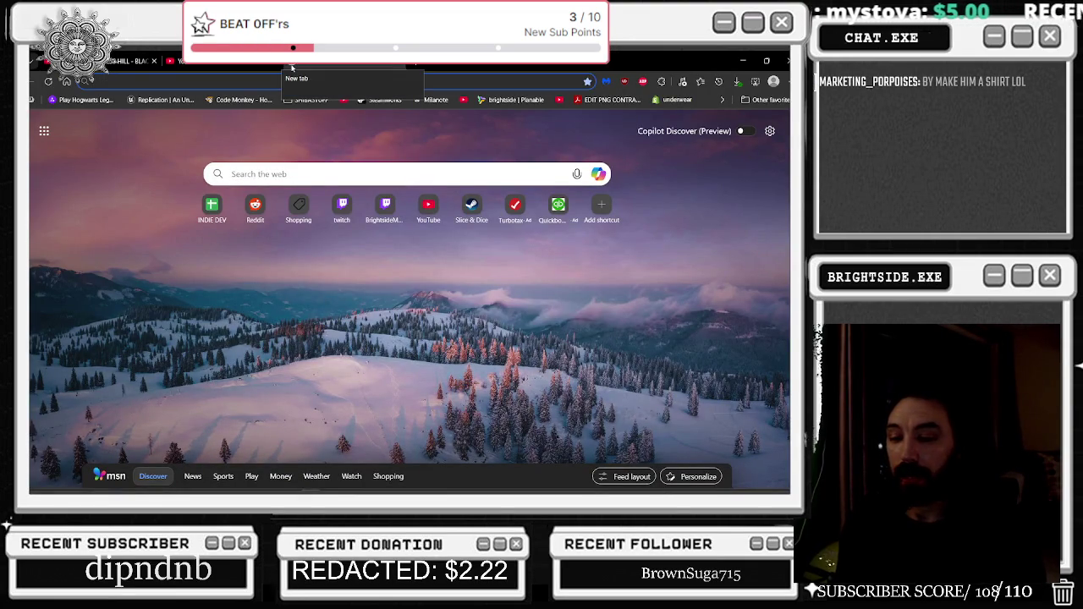
type("american puie")
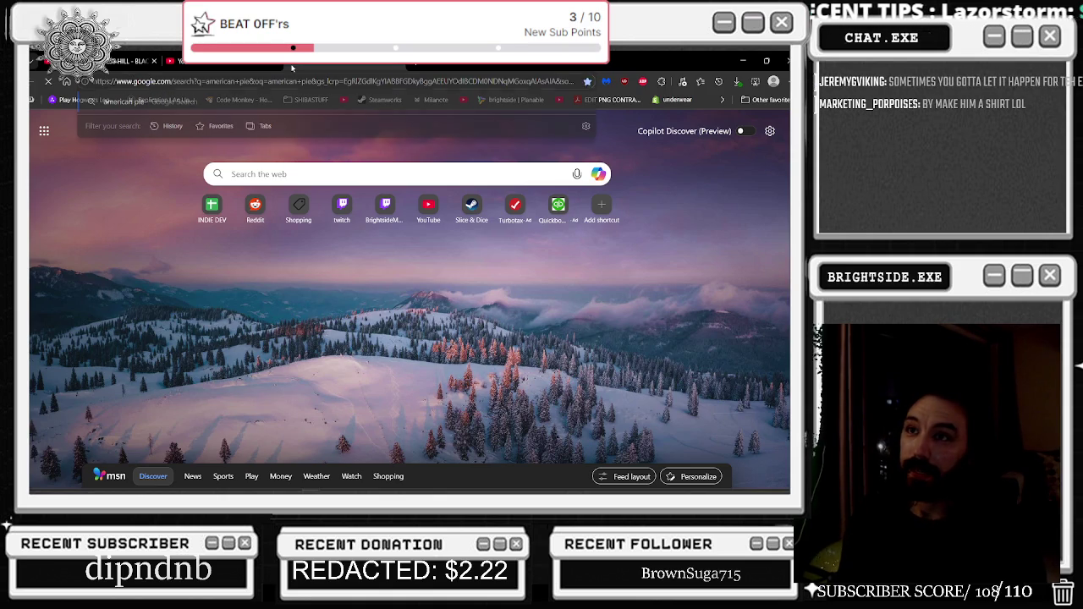
key("Return")
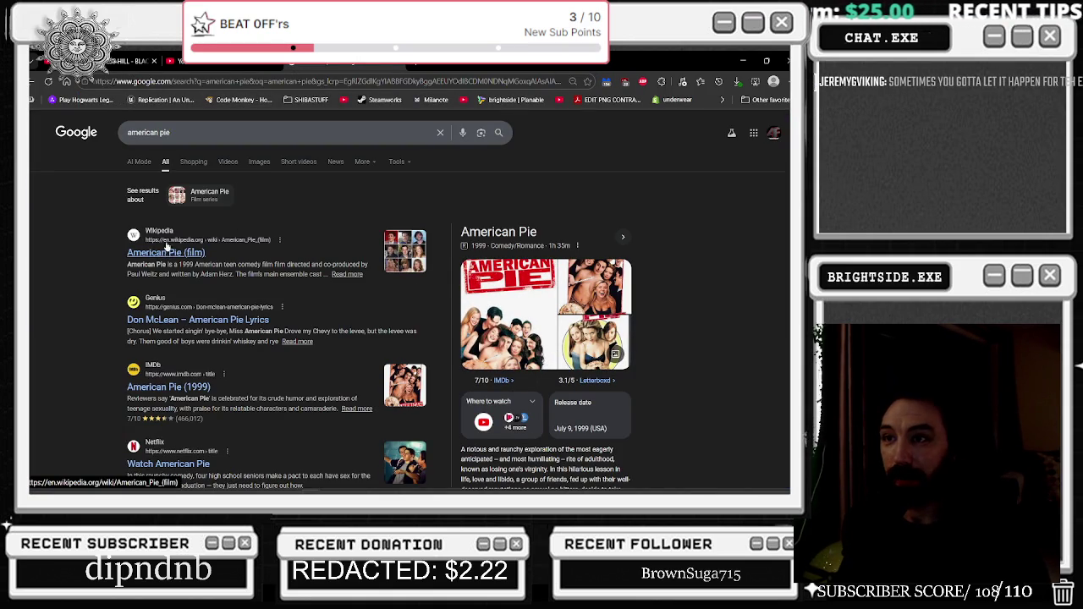
left_click(252, 163)
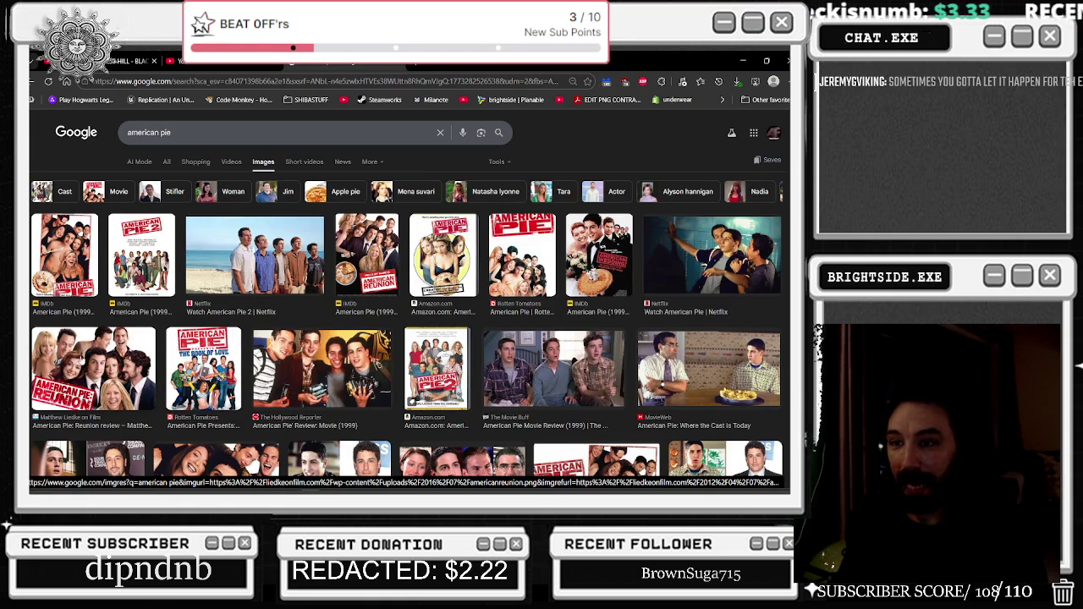
Preview and open the 'AMERICAN PIE (1999) Film Cast Then And Now' YouTube video
scroll(81, 360, "down", 1)
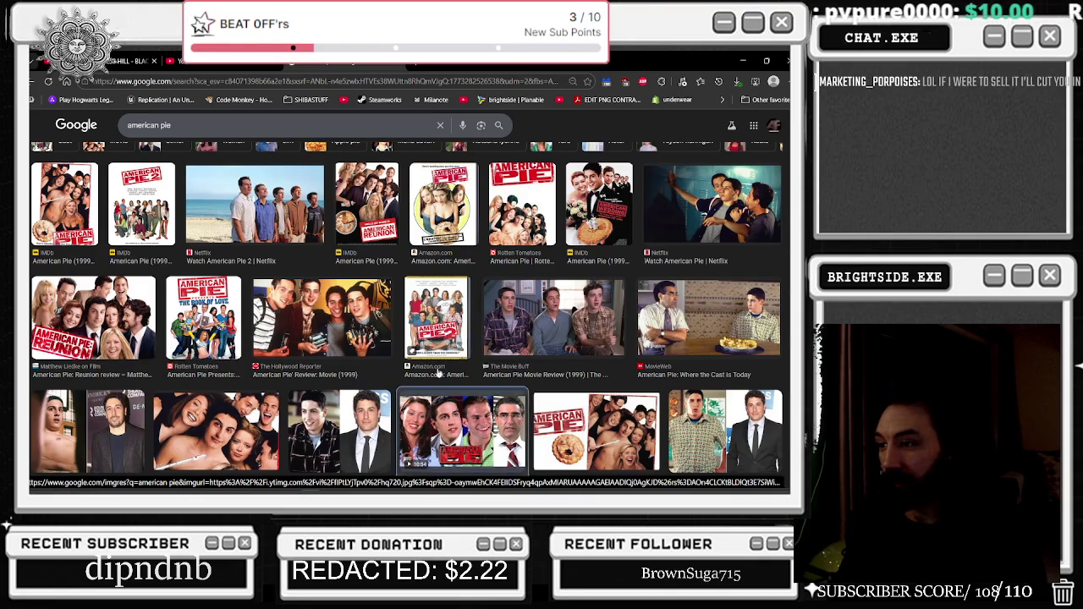
left_click(457, 410)
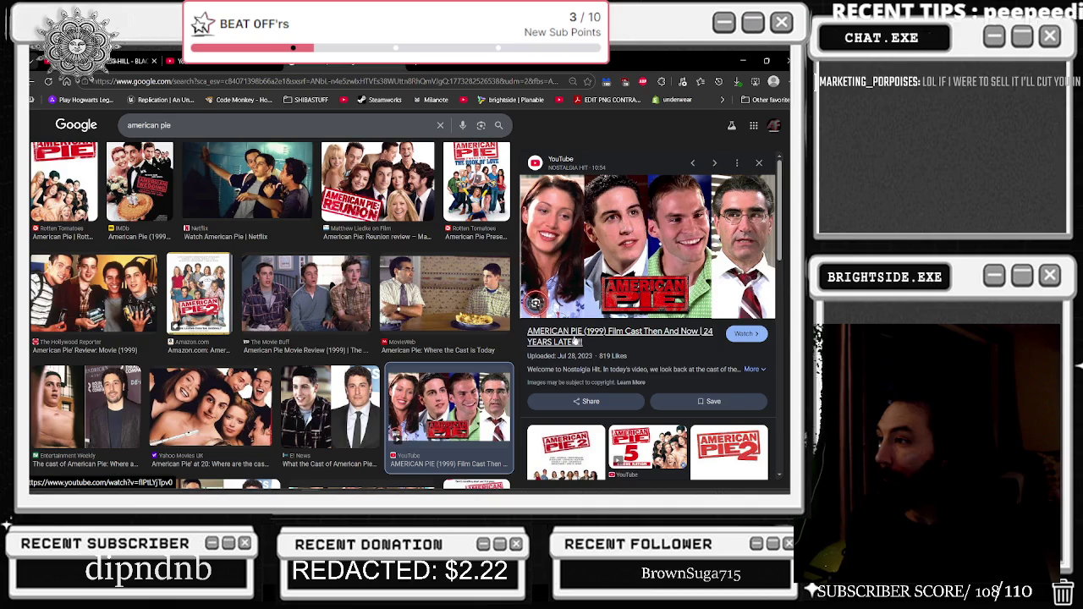
left_click(565, 332)
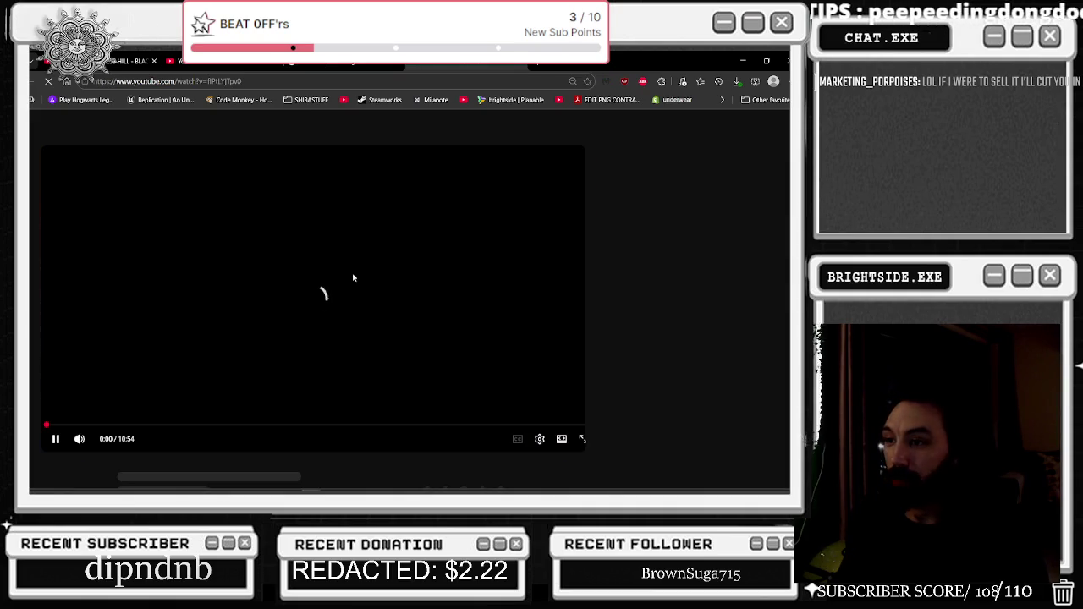
Pause the cast video, expand its FILM CAST description, and paste Nadia's actress into the address bar
left_click(211, 345)
scroll(184, 338, "down", 3)
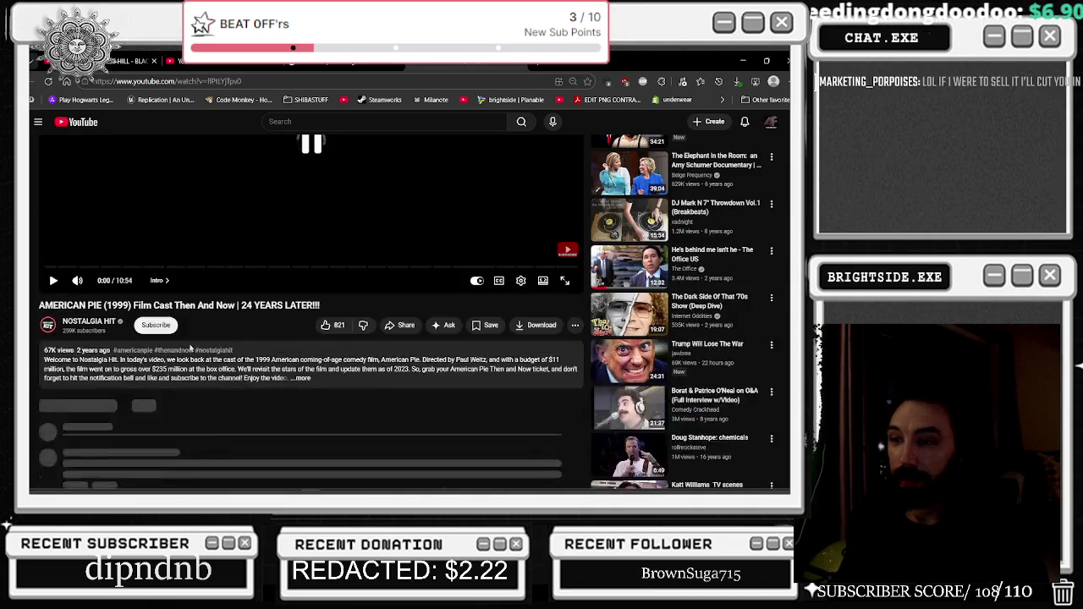
left_click(161, 372)
scroll(135, 363, "down", 3)
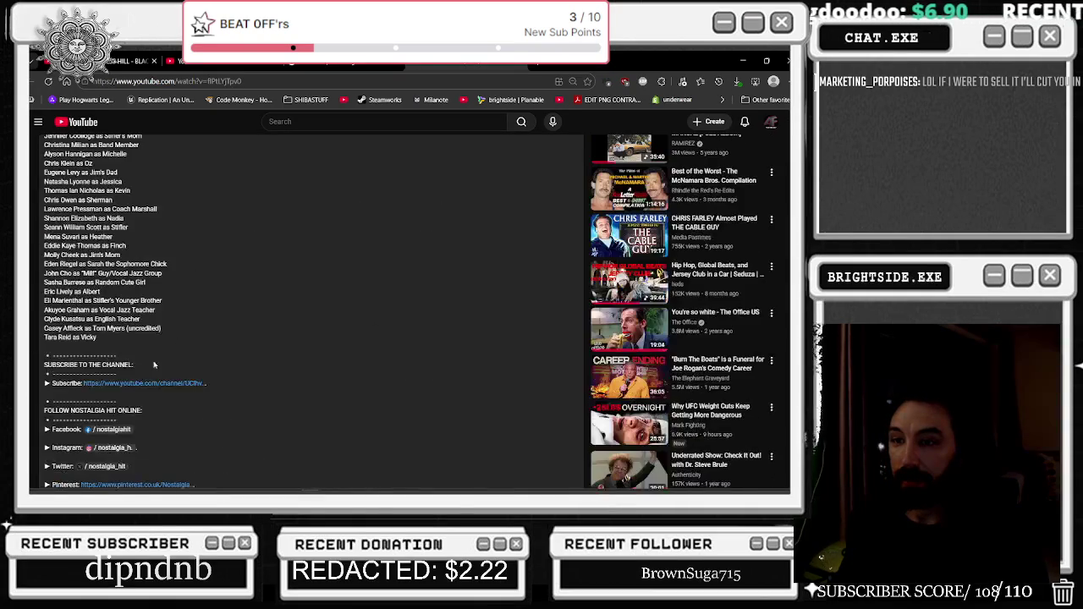
scroll(305, 313, "up", 1)
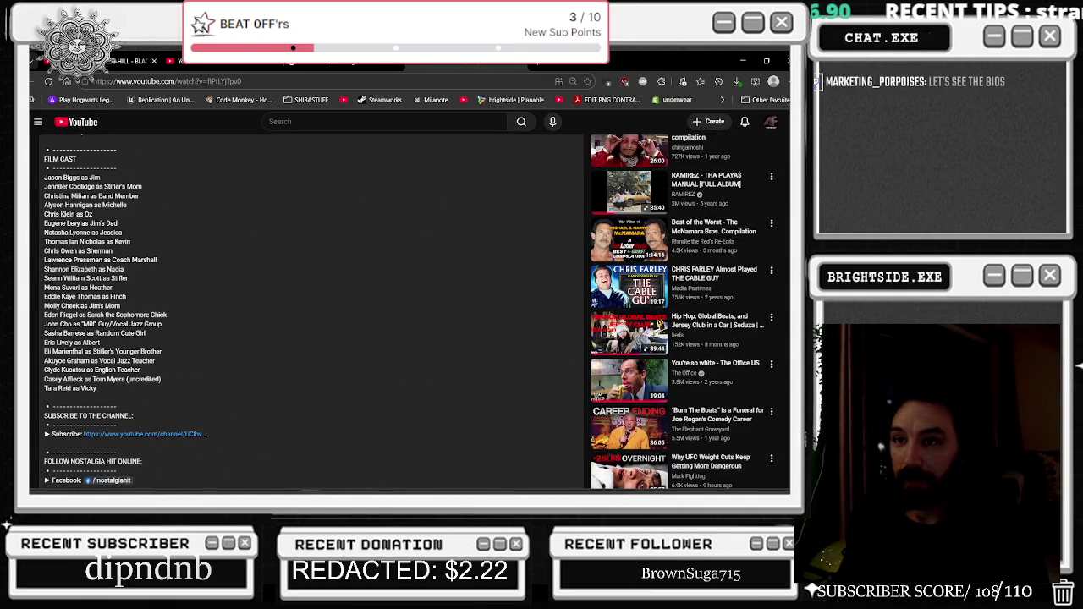
left_click_drag(45, 269, 76, 269)
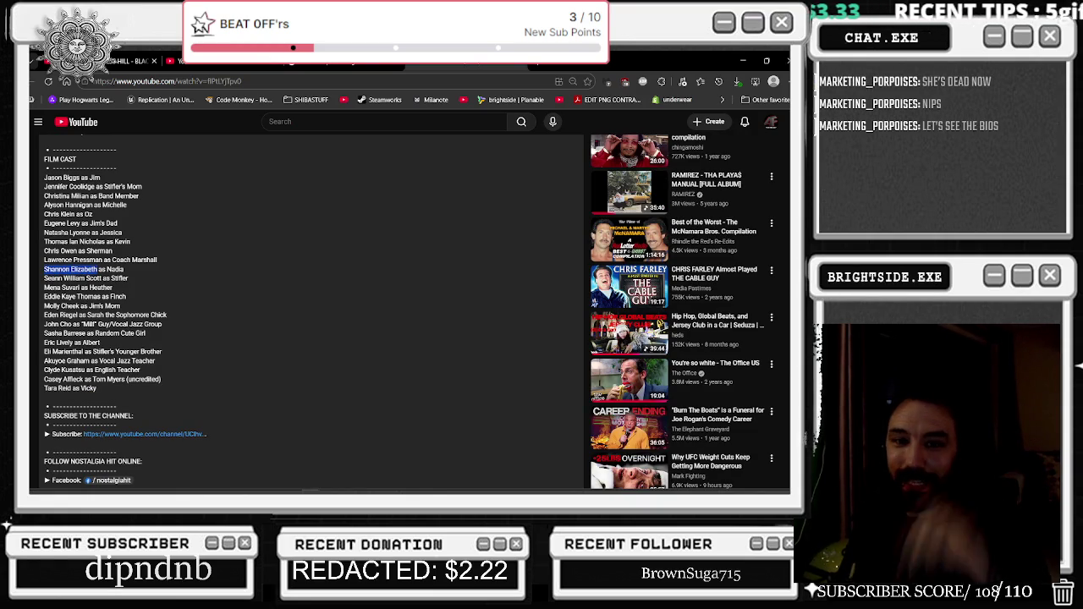
left_click(196, 81)
type("Shannon Elizabeth")
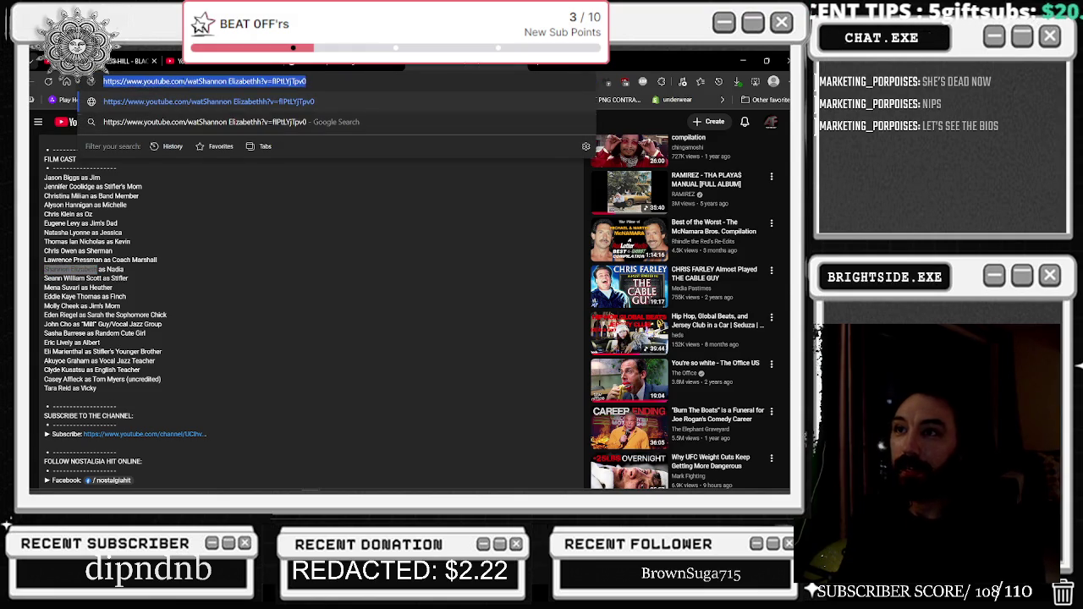
Search Google for the Nadia actress's name, review her overview panel, and select the name heading
key("Return")
scroll(339, 322, "down", 2)
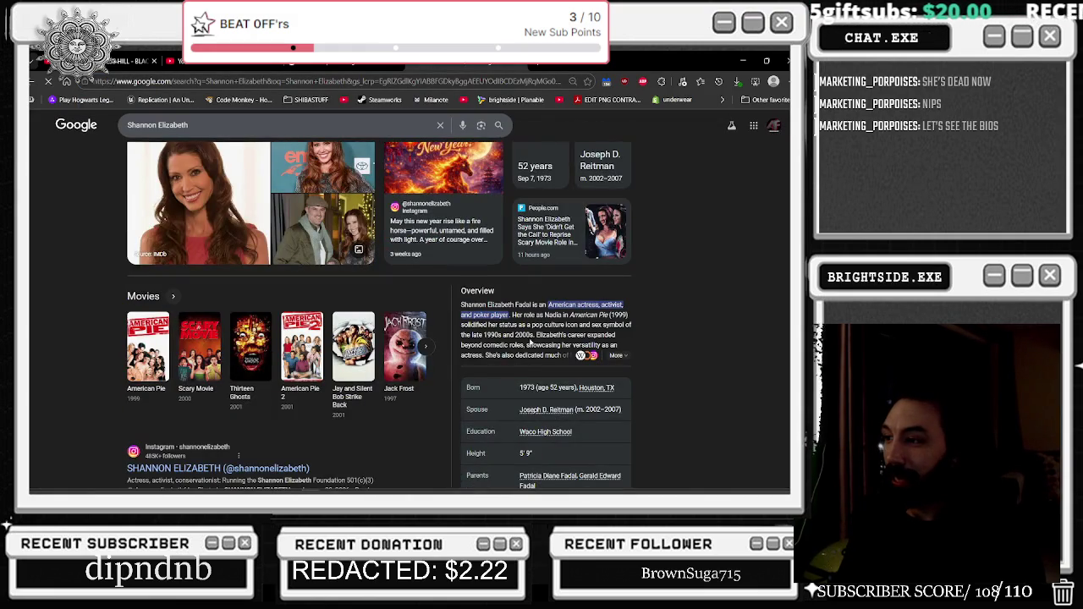
scroll(338, 321, "down", 1)
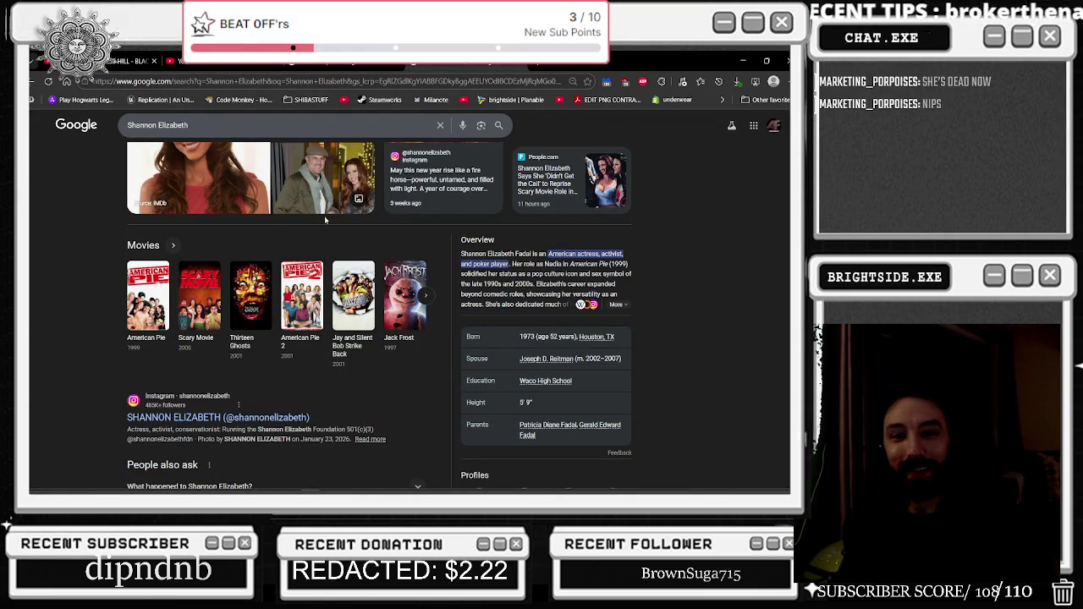
scroll(287, 222, "up", 3)
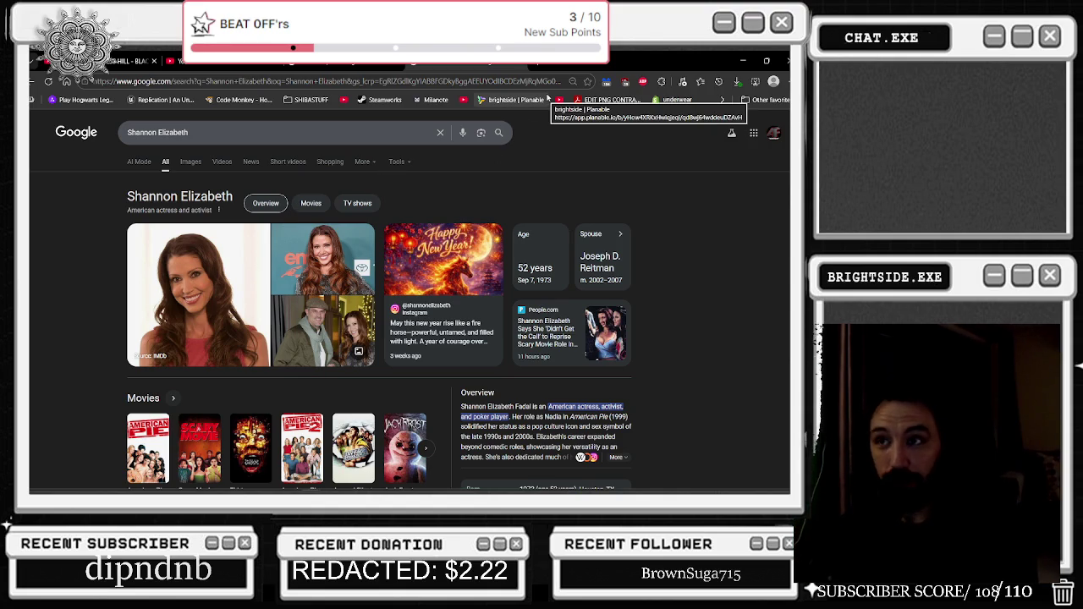
left_click_drag(125, 194, 240, 195)
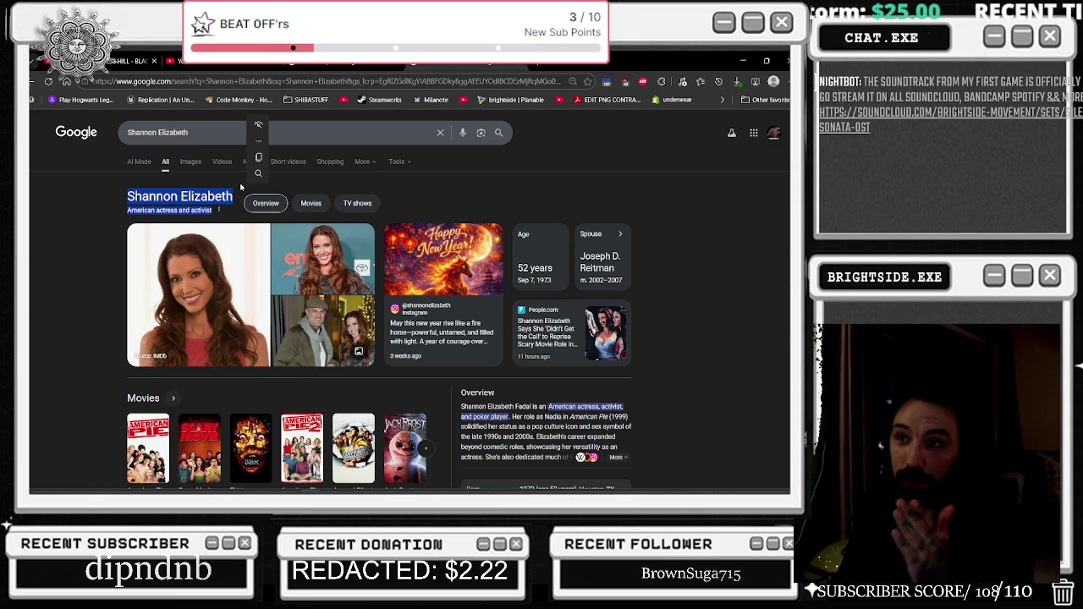
Browse more of the actress's movies in Google results, then return to After Effects
left_click(203, 132)
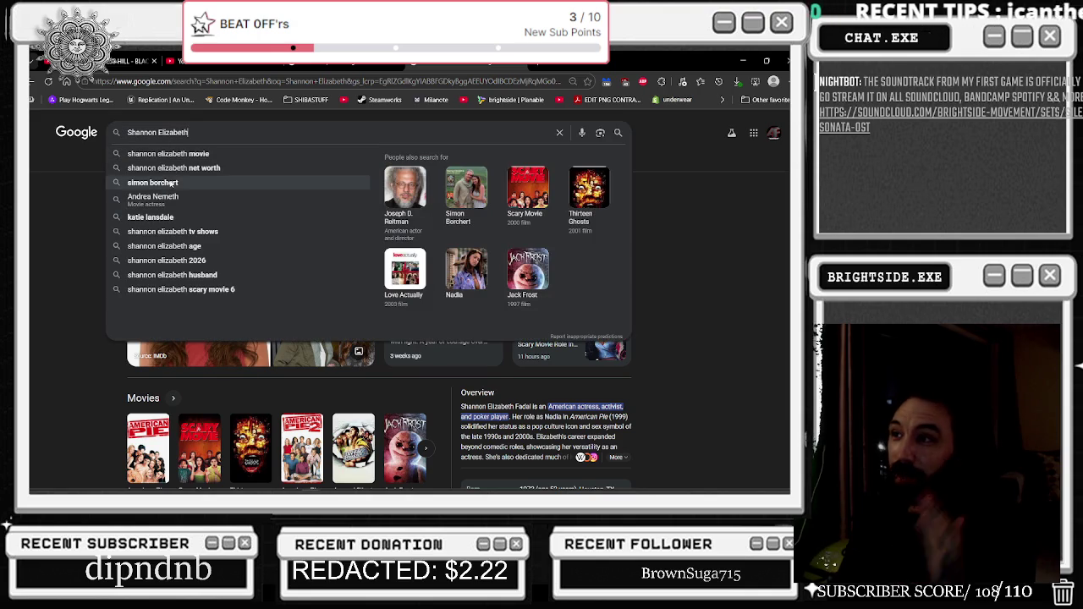
left_click(62, 279)
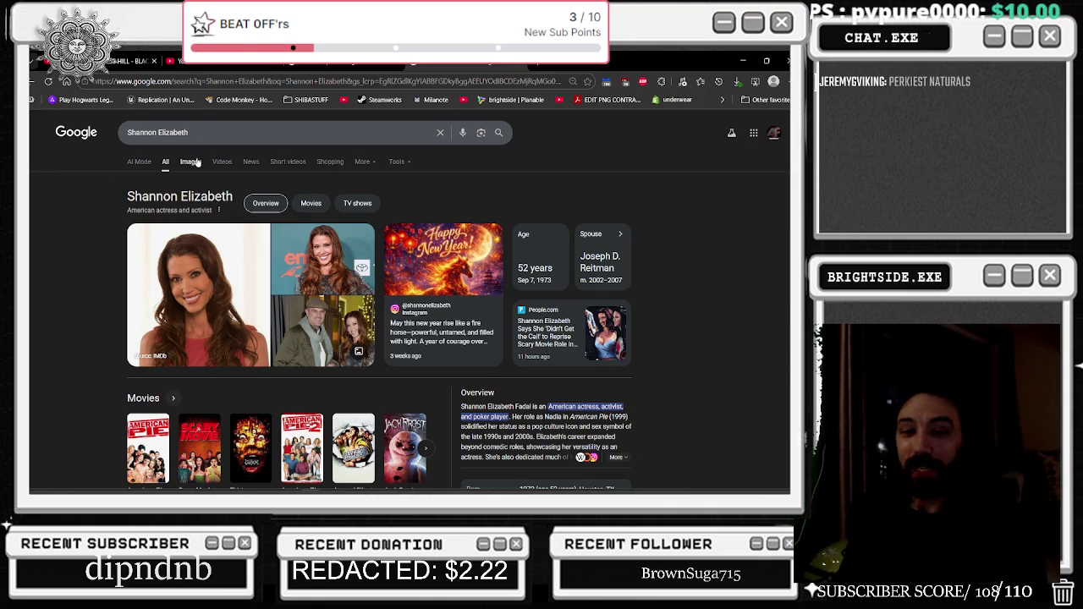
scroll(231, 232, "down", 2)
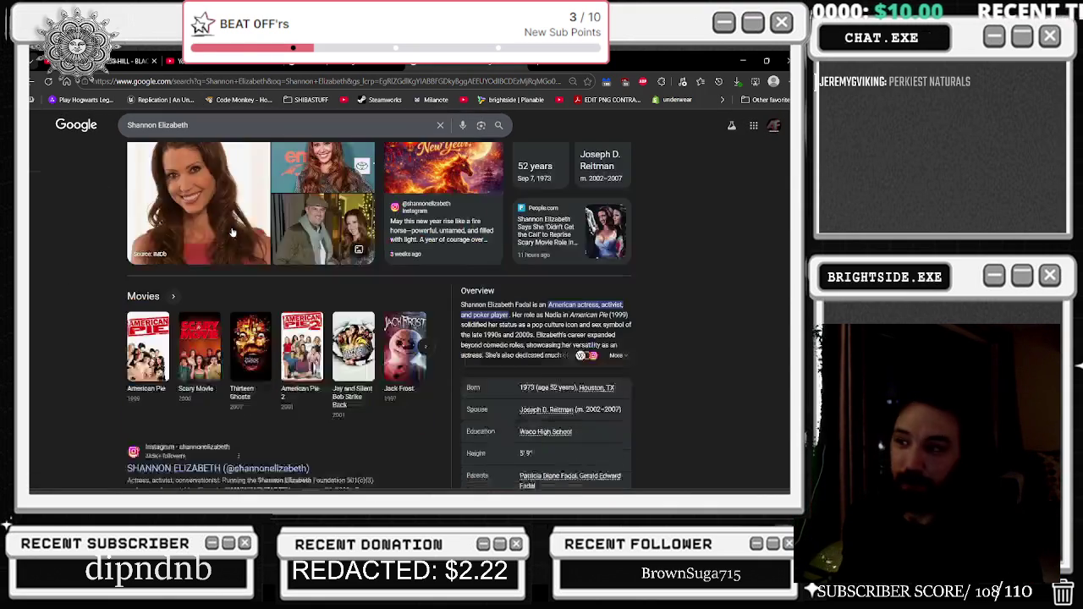
scroll(233, 233, "down", 1)
left_click(425, 298)
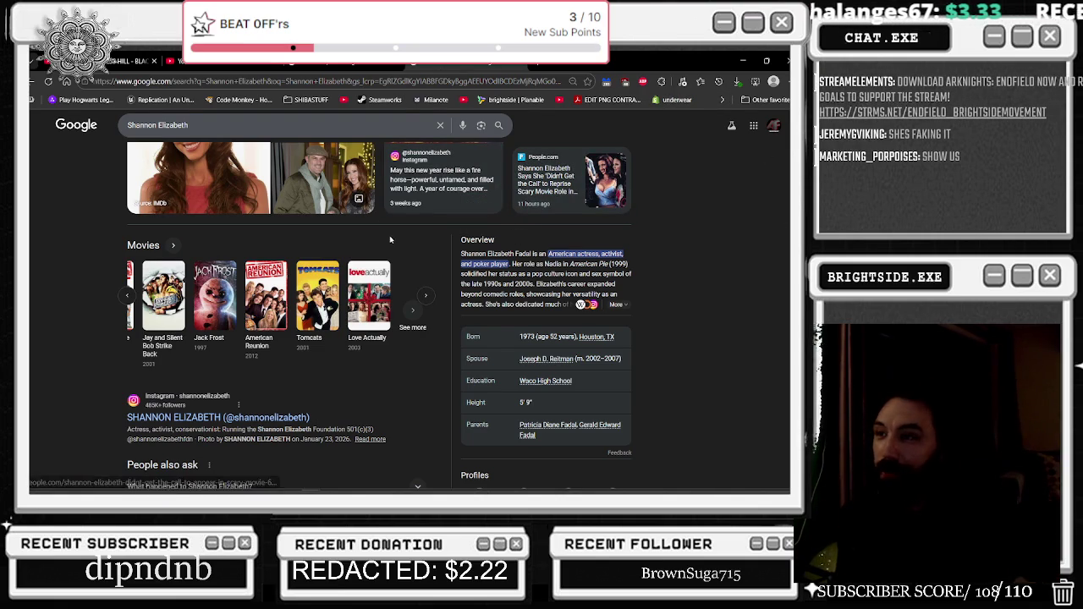
scroll(391, 231, "up", 3)
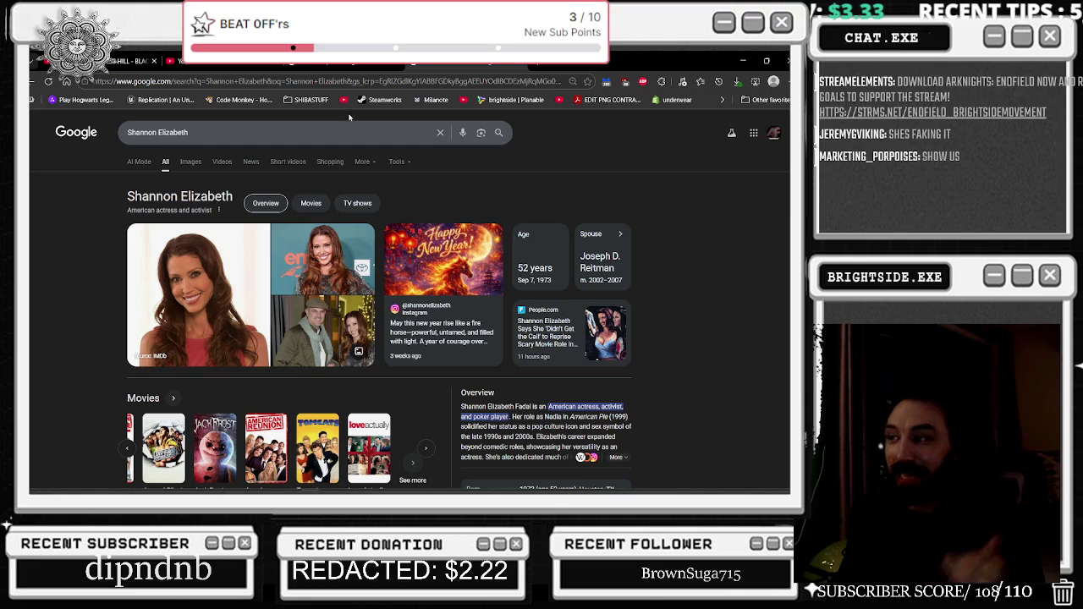
key("alt+Tab")
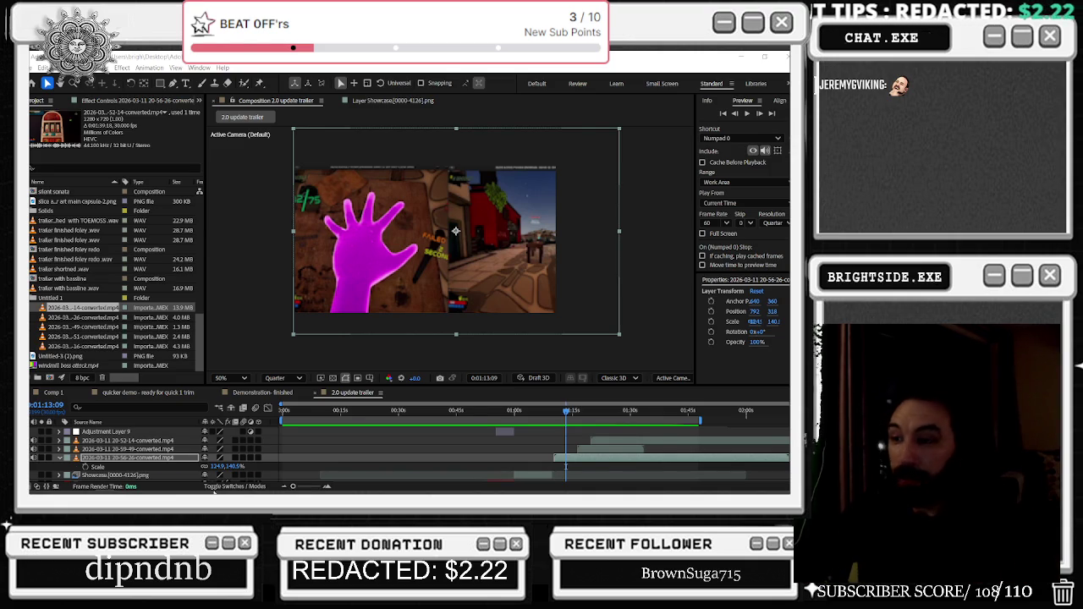
At 0:01:11, narrow the hands clip to 109.0×140.5% and shift it left to about 694, 312
left_click(557, 413)
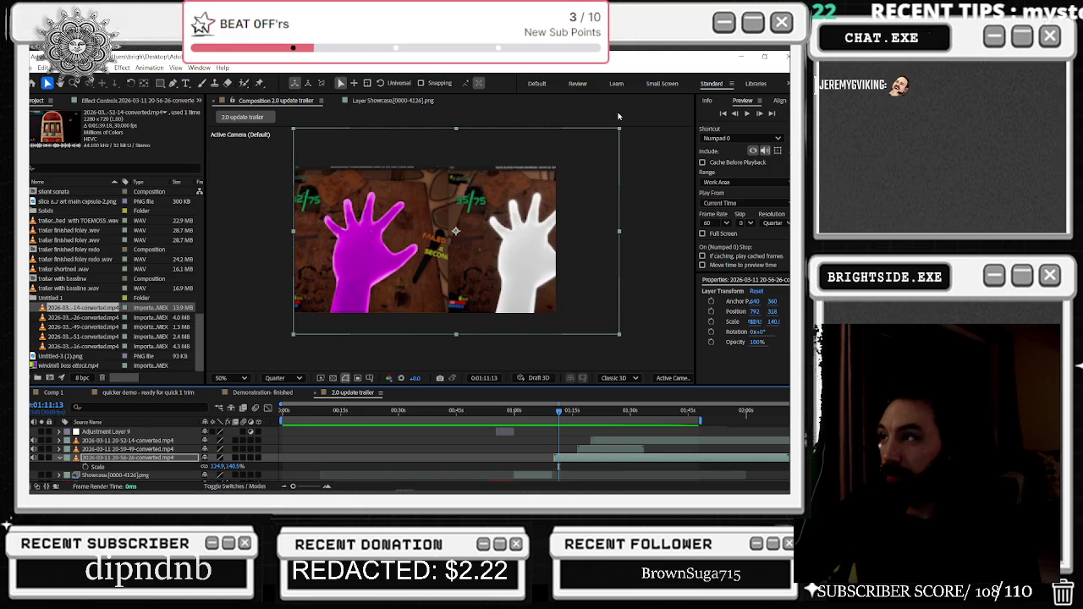
left_click_drag(619, 230, 607, 230)
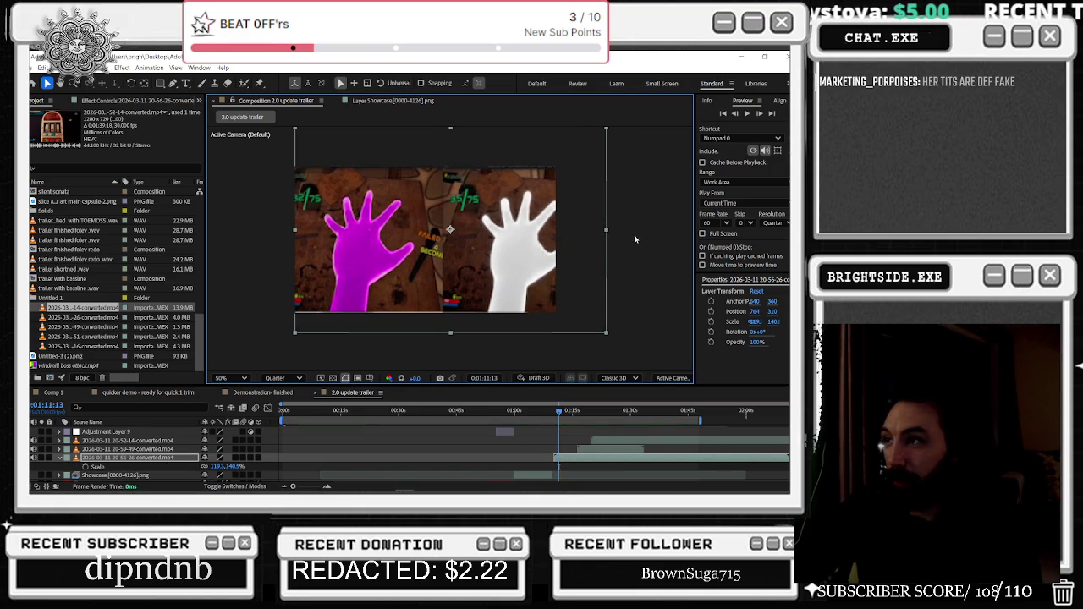
left_click_drag(607, 231, 605, 233)
left_click_drag(514, 225, 500, 226)
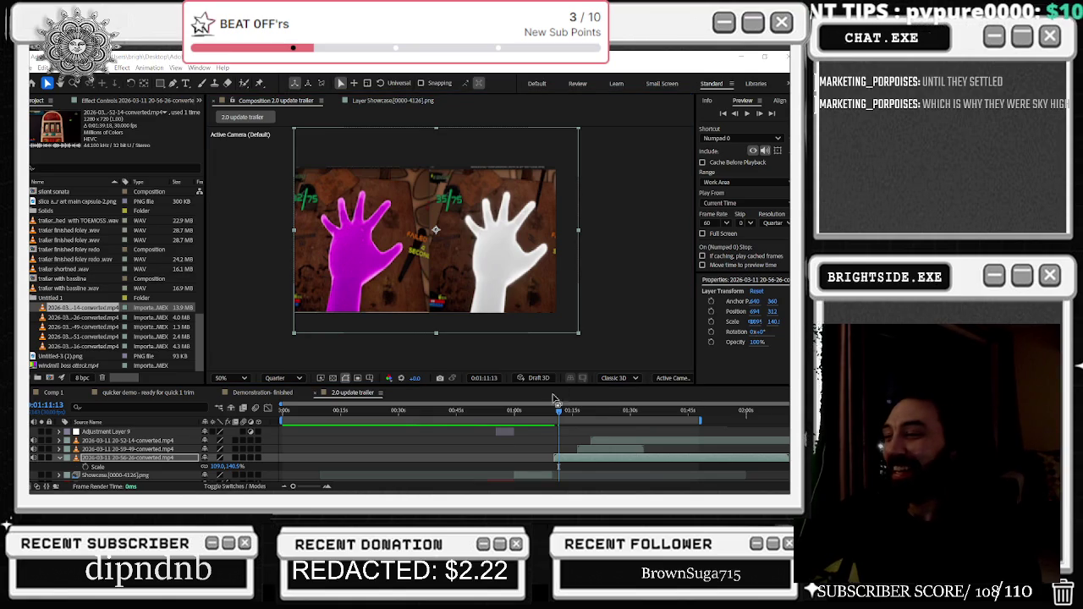
left_click_drag(558, 412, 607, 416)
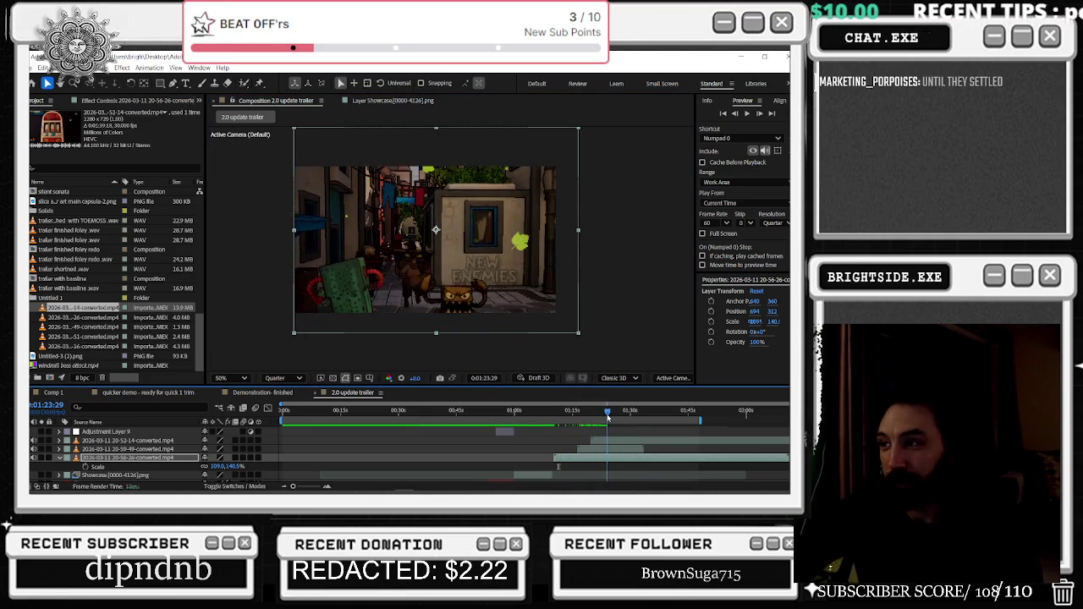
mouse_move(607, 416)
left_mouse_down()
mouse_move(398, 415)
mouse_move(614, 413)
mouse_move(599, 412)
left_mouse_up()
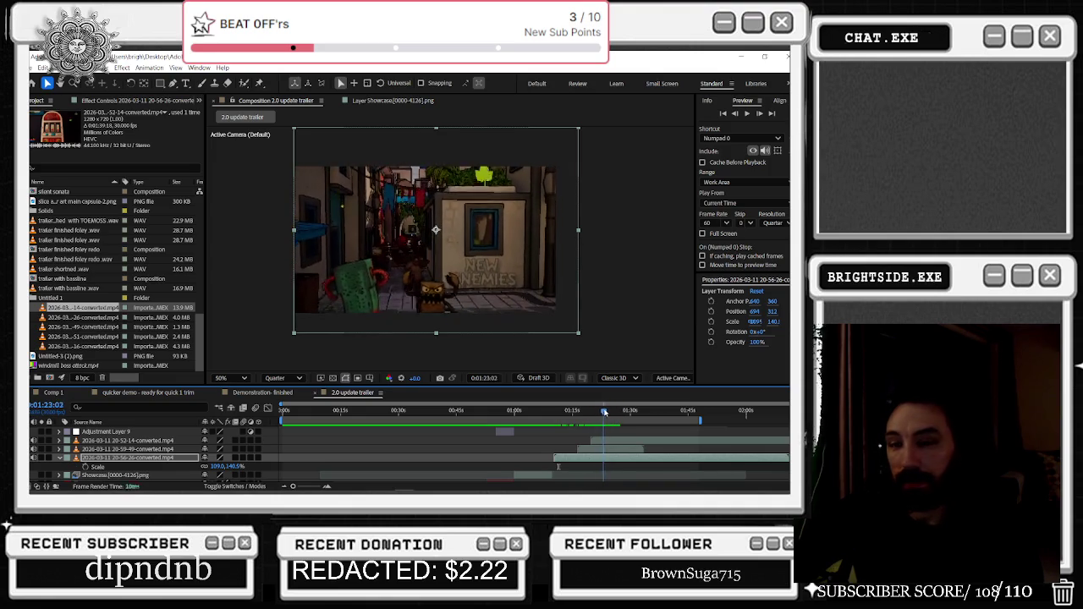
mouse_move(599, 412)
left_mouse_down()
mouse_move(674, 414)
mouse_move(638, 426)
left_mouse_up()
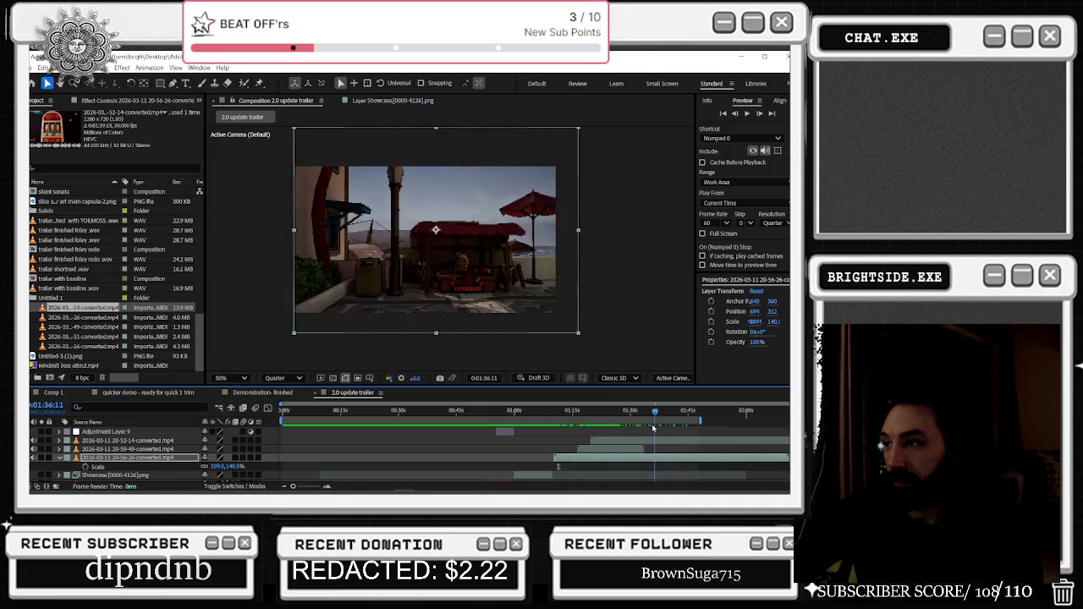
Scroll the timeline layer list and select the 20-52-14 alley clip layer
scroll(643, 437, "down", 3)
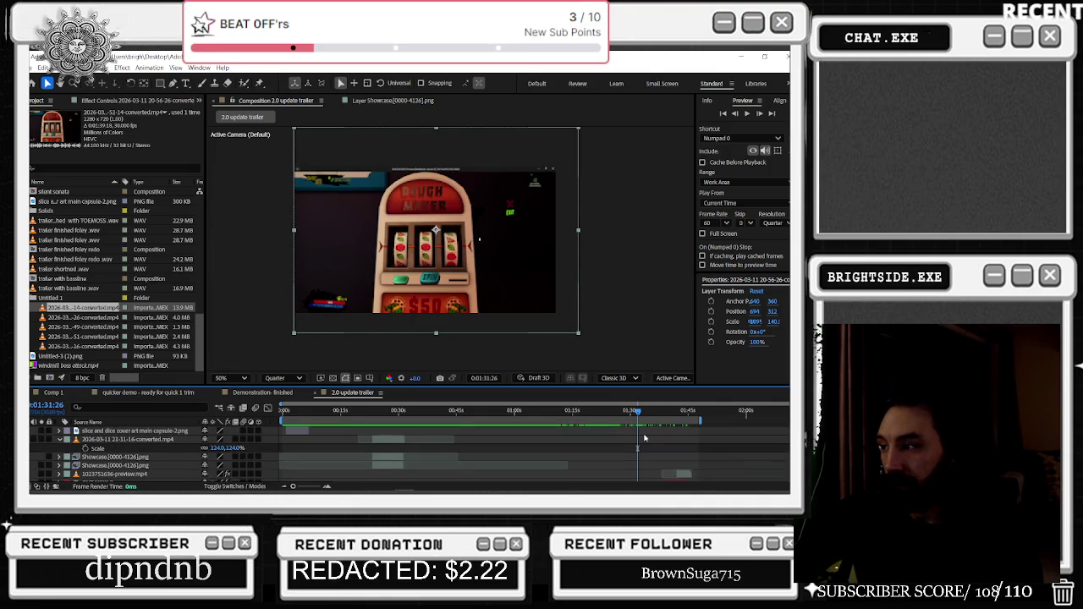
scroll(644, 438, "down", 2)
scroll(641, 439, "down", 2)
scroll(638, 440, "up", 4)
scroll(638, 441, "down", 2)
scroll(638, 442, "down", 2)
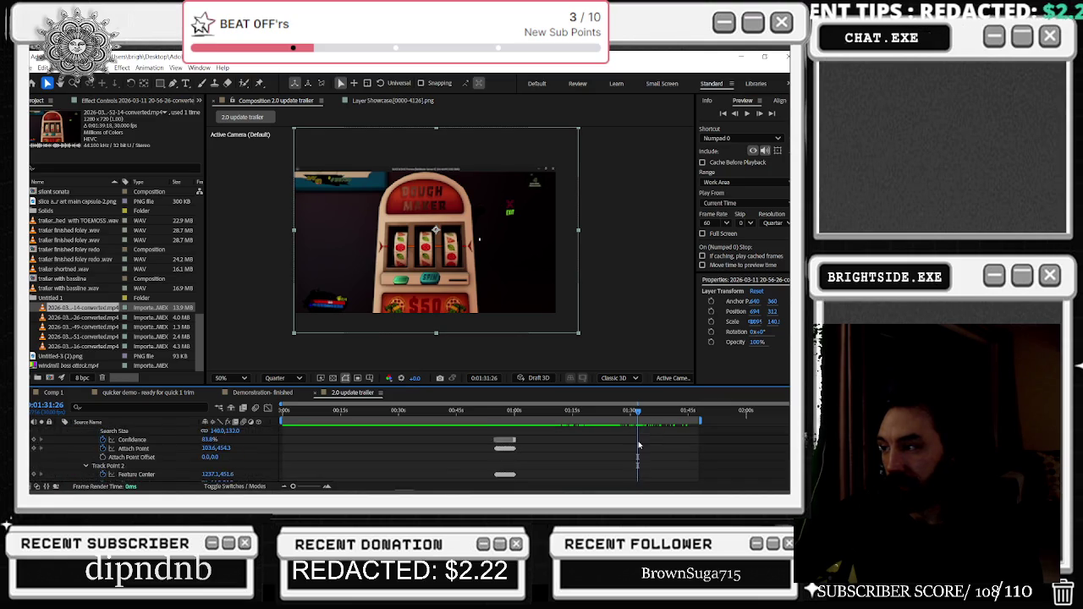
scroll(638, 444, "down", 2)
scroll(639, 444, "down", 2)
scroll(639, 444, "down", 2)
scroll(639, 444, "down", 2)
scroll(639, 445, "down", 2)
scroll(639, 443, "down", 2)
scroll(637, 438, "down", 2)
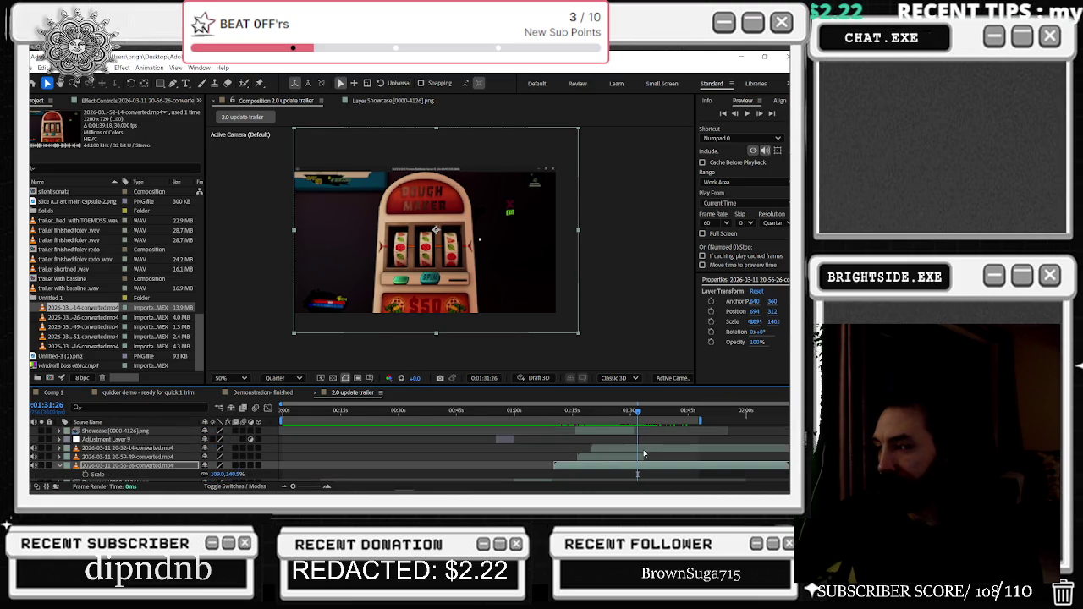
left_click(639, 447)
Scrub through the alley shot around 0:01:18:29, then switch over to Discord
mouse_move(629, 413)
left_mouse_down()
mouse_move(588, 412)
mouse_move(605, 415)
left_mouse_up()
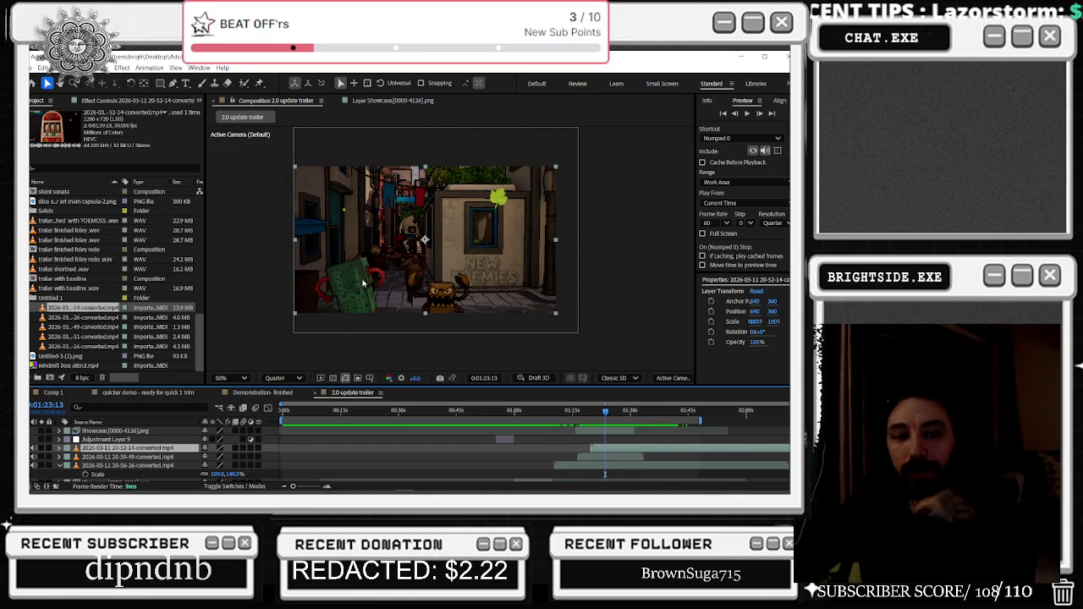
left_click_drag(604, 413, 579, 412)
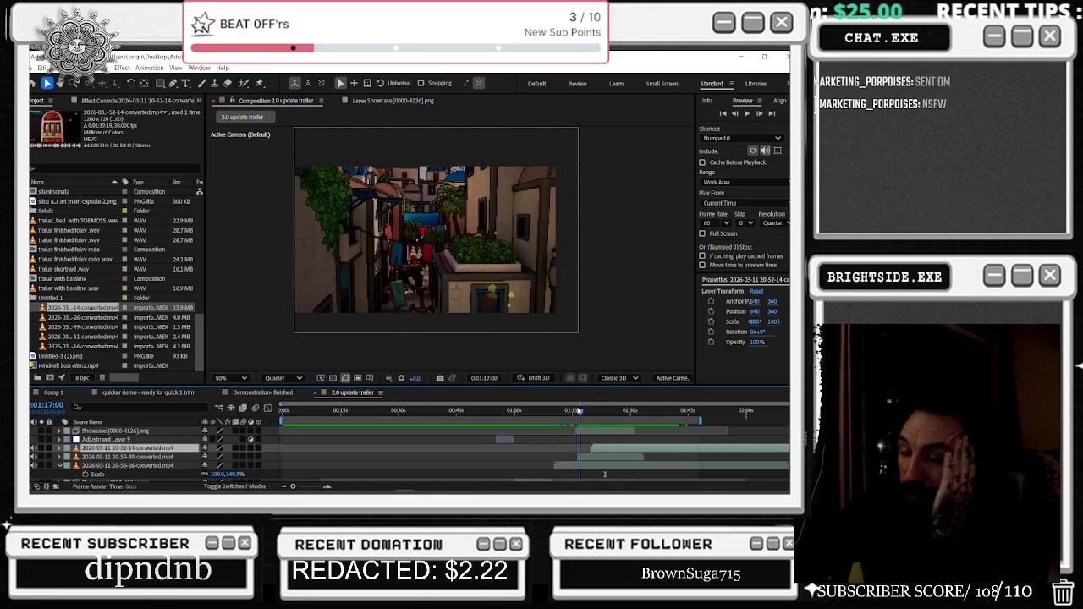
left_click_drag(579, 412, 587, 411)
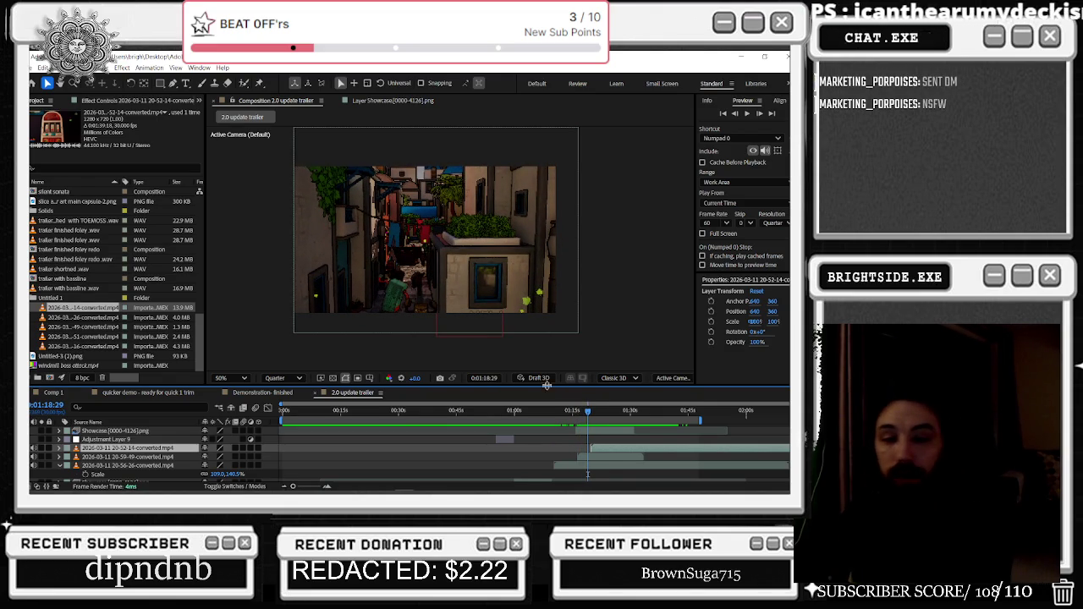
mouse_move(588, 484)
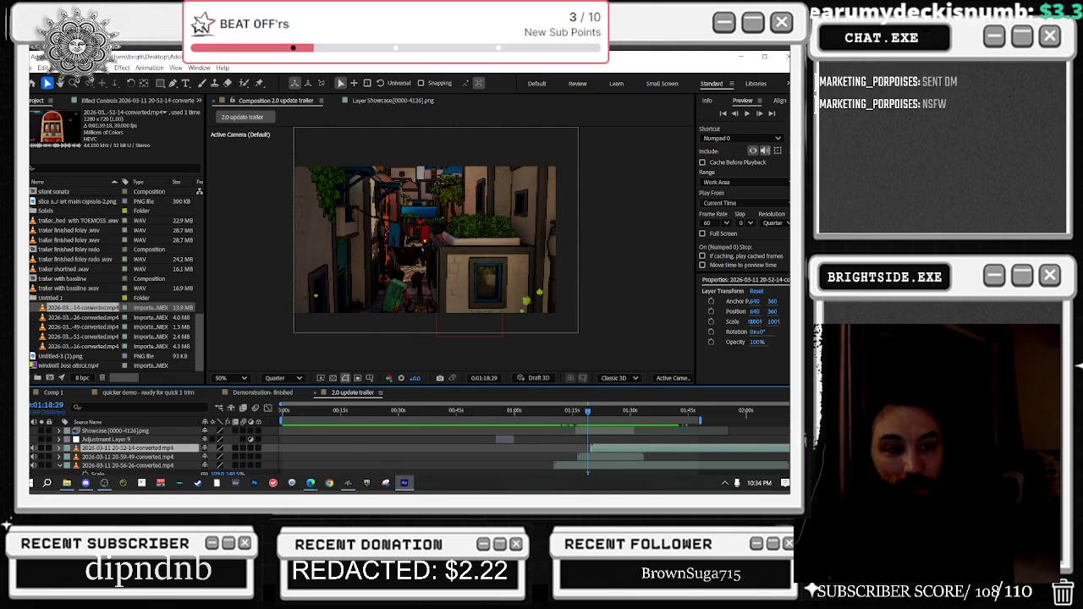
key("alt+Tab")
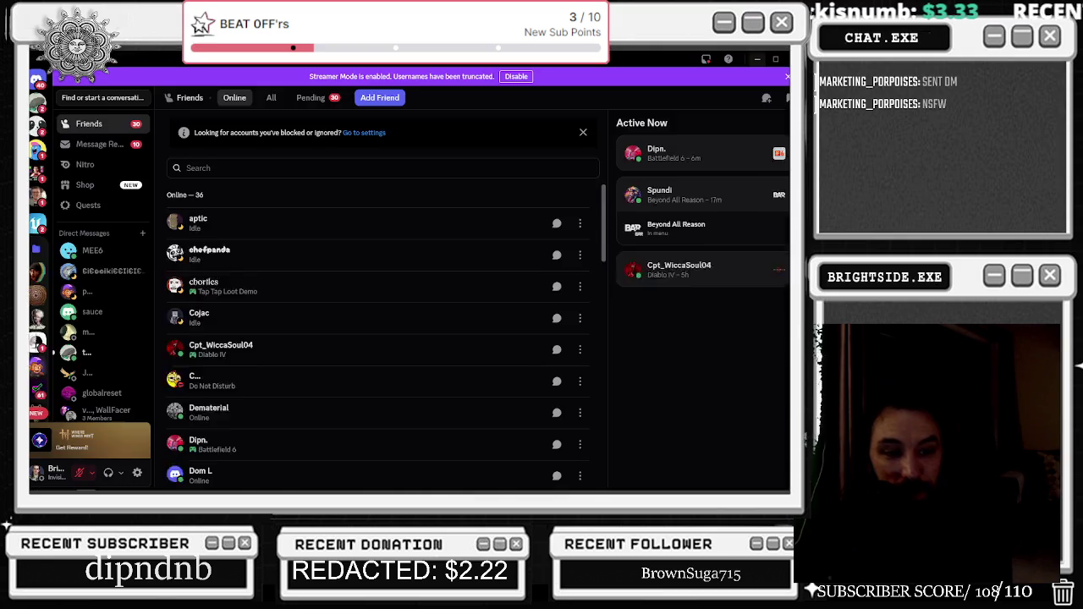
Leave Discord's friends list and return to the trailer comp at 0:01:18:29
key("alt+Tab")
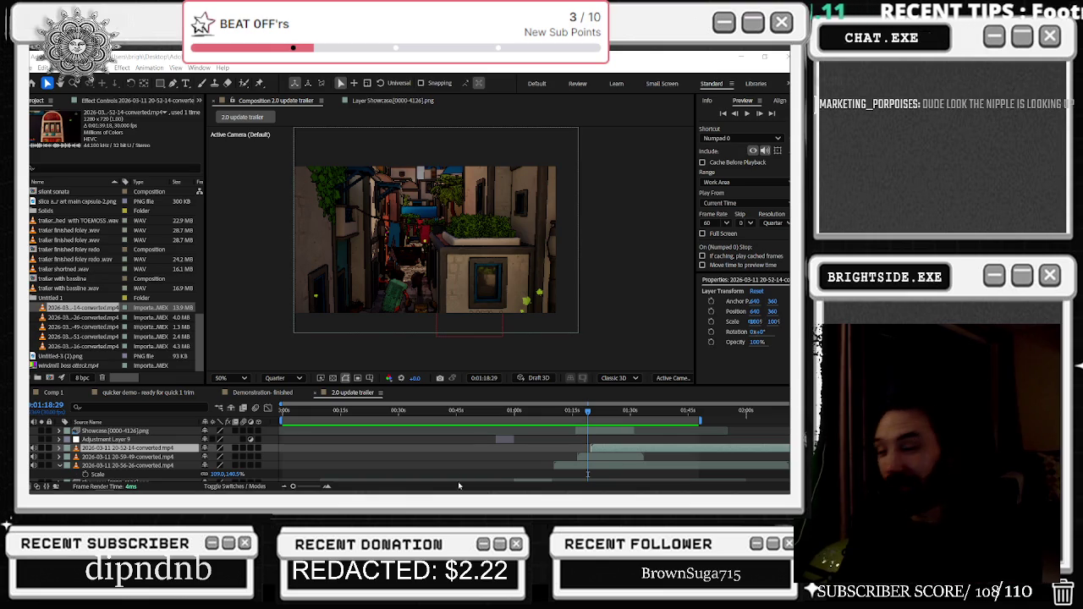
Scrub back to the Sussy storefront near 0:00:33:26 and select the New Character design 2 layer
left_click_drag(588, 412, 575, 412)
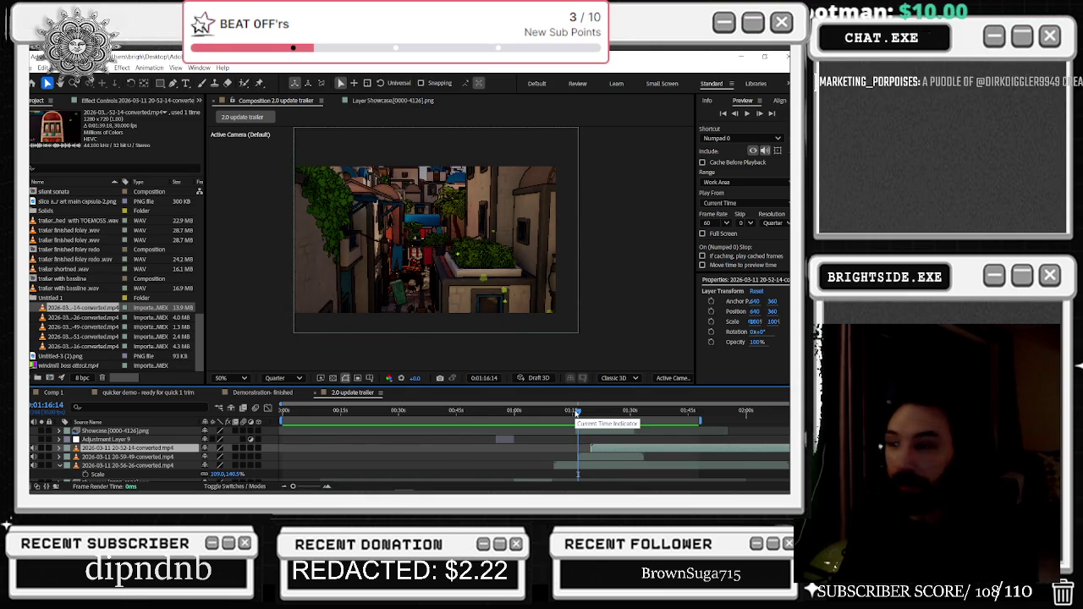
mouse_move(576, 412)
left_mouse_down()
mouse_move(315, 412)
mouse_move(397, 385)
left_mouse_up()
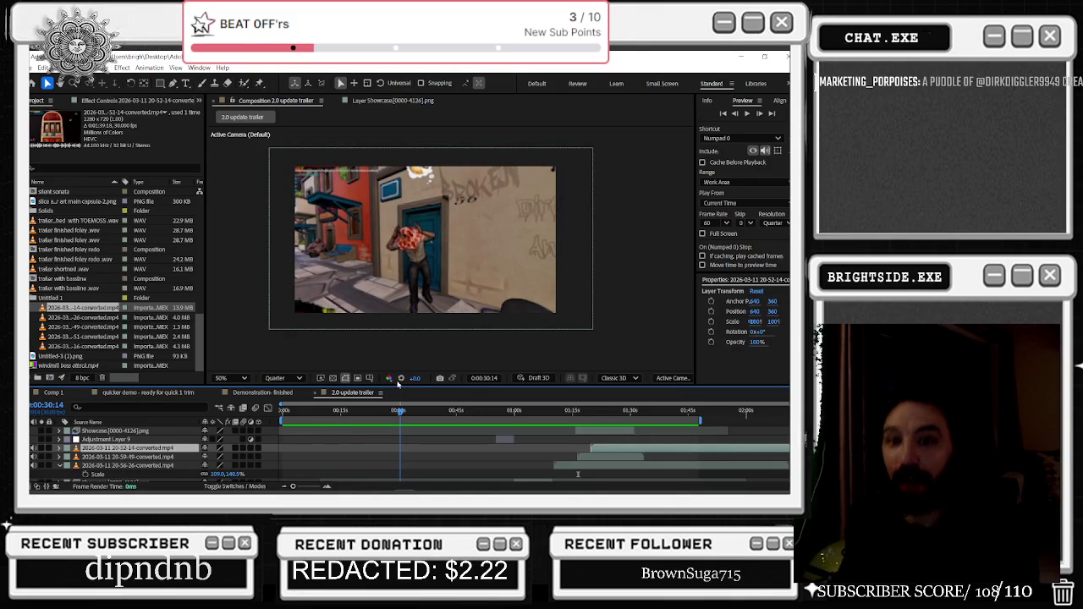
mouse_move(397, 384)
left_mouse_down()
mouse_move(423, 379)
mouse_move(414, 379)
left_mouse_up()
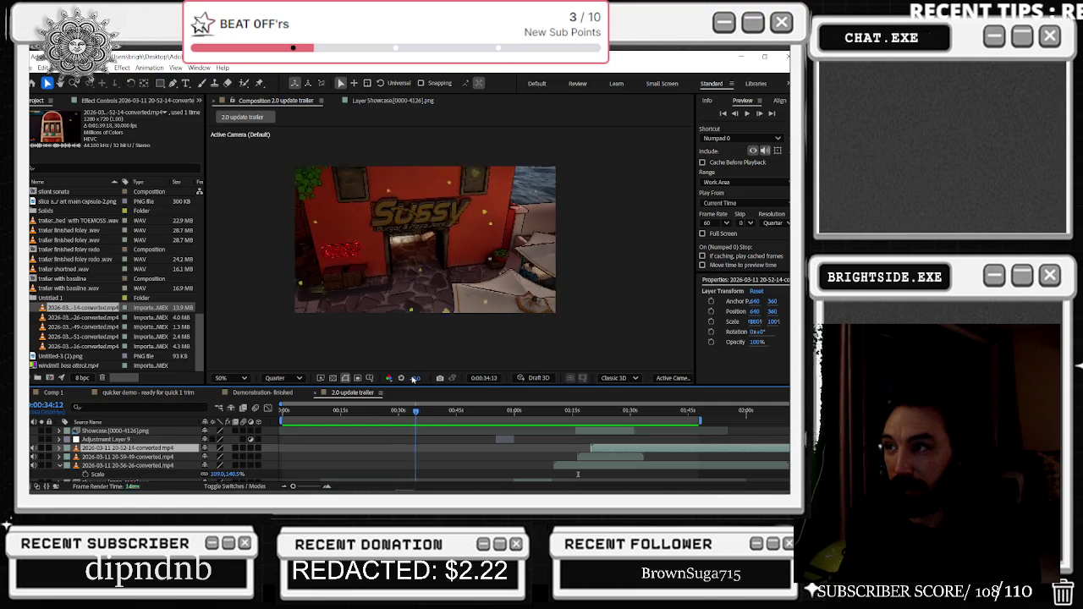
left_click_drag(413, 380, 421, 242)
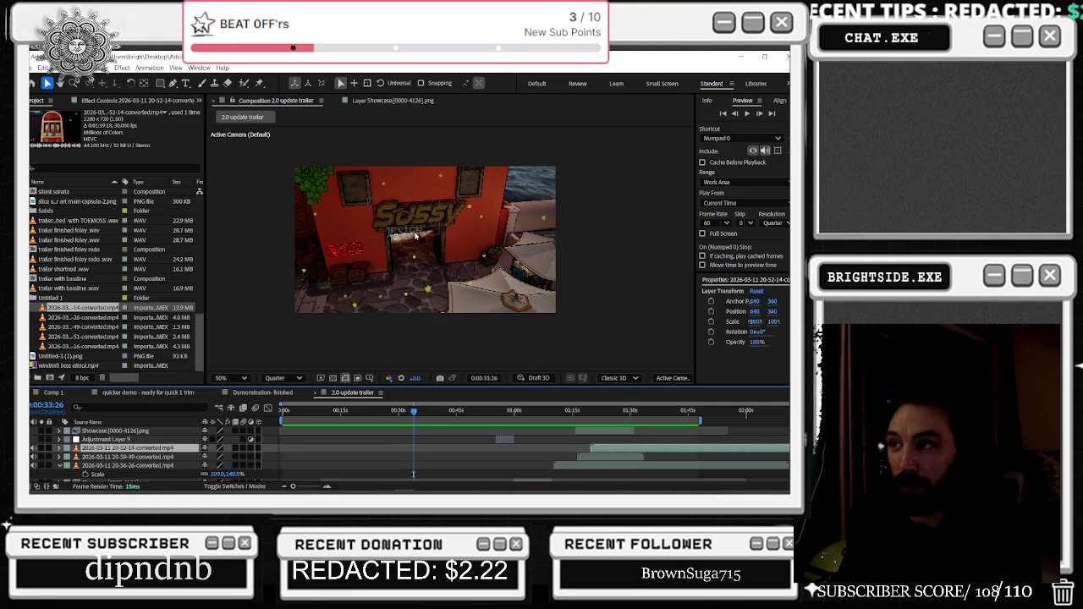
left_click(415, 239)
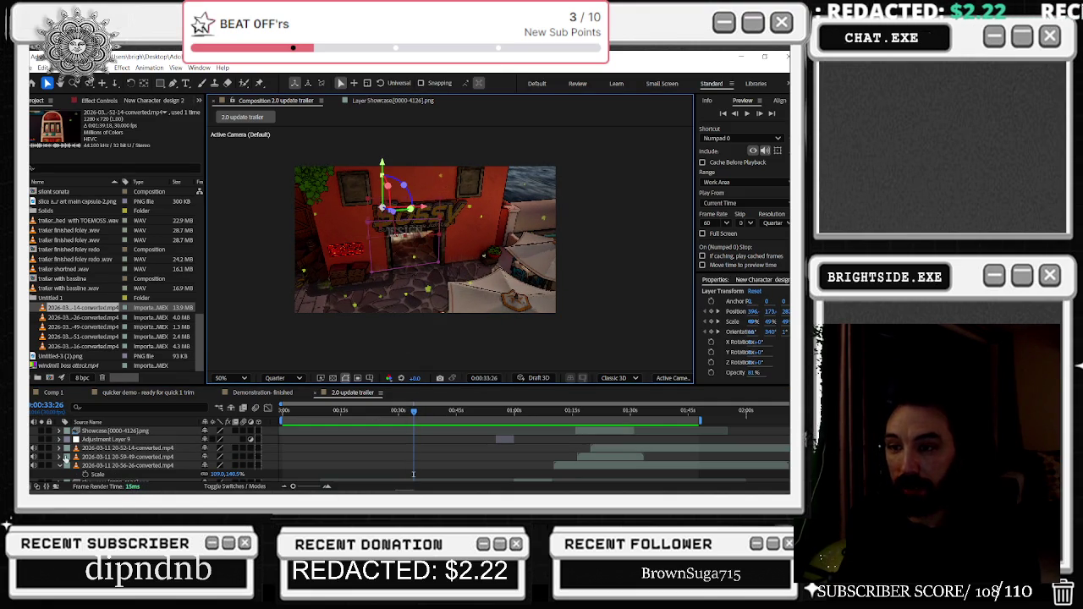
Zoom the viewer to 100%, step back to 0:33:18, and select the doorway image layer
key("slash")
scroll(356, 199, "up", 2)
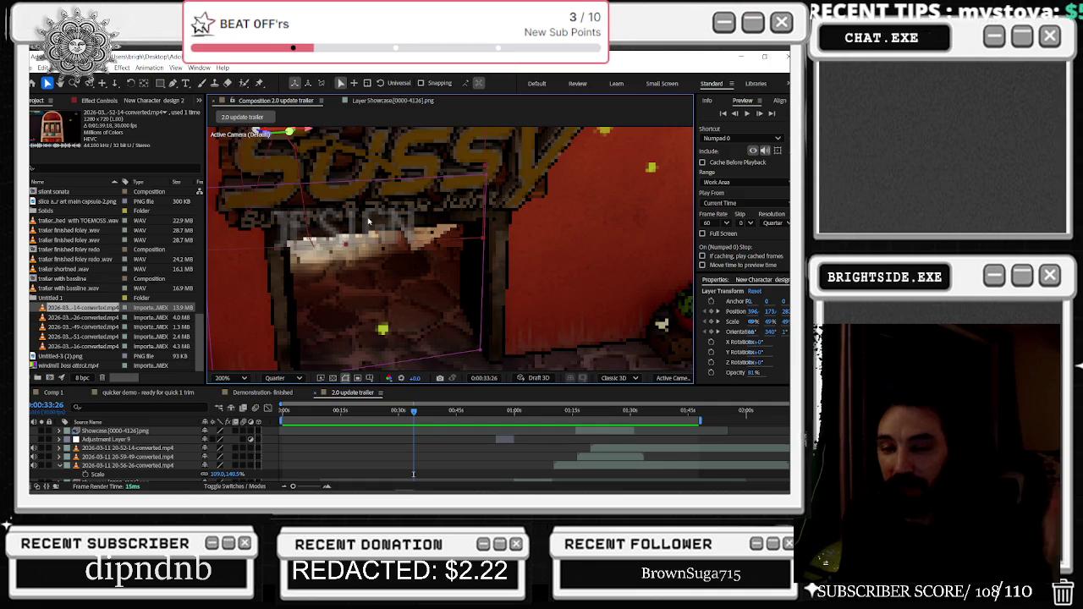
scroll(325, 243, "down", 2)
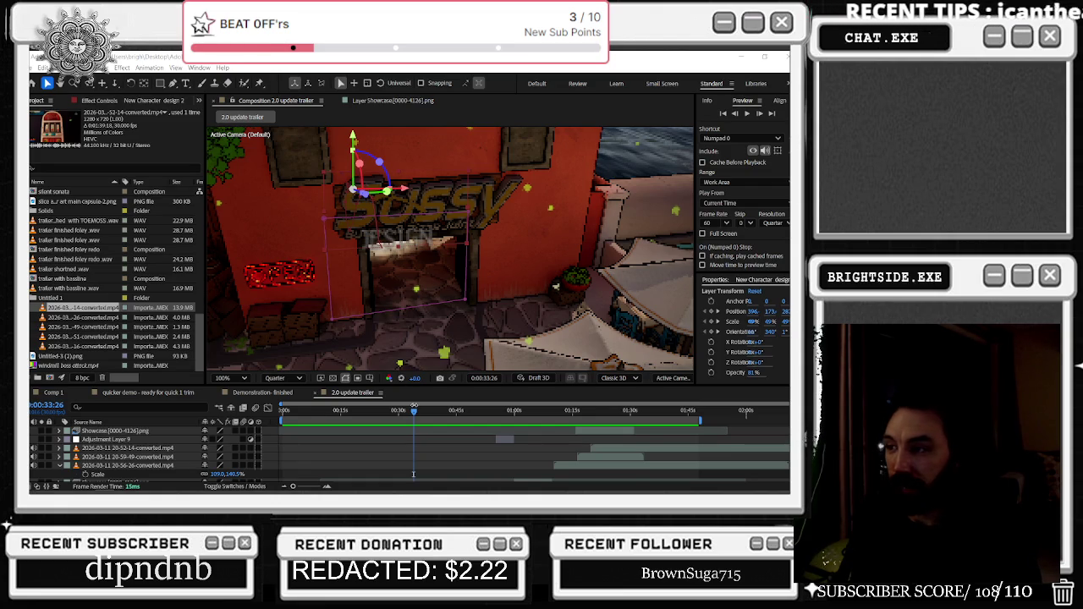
left_click(413, 411)
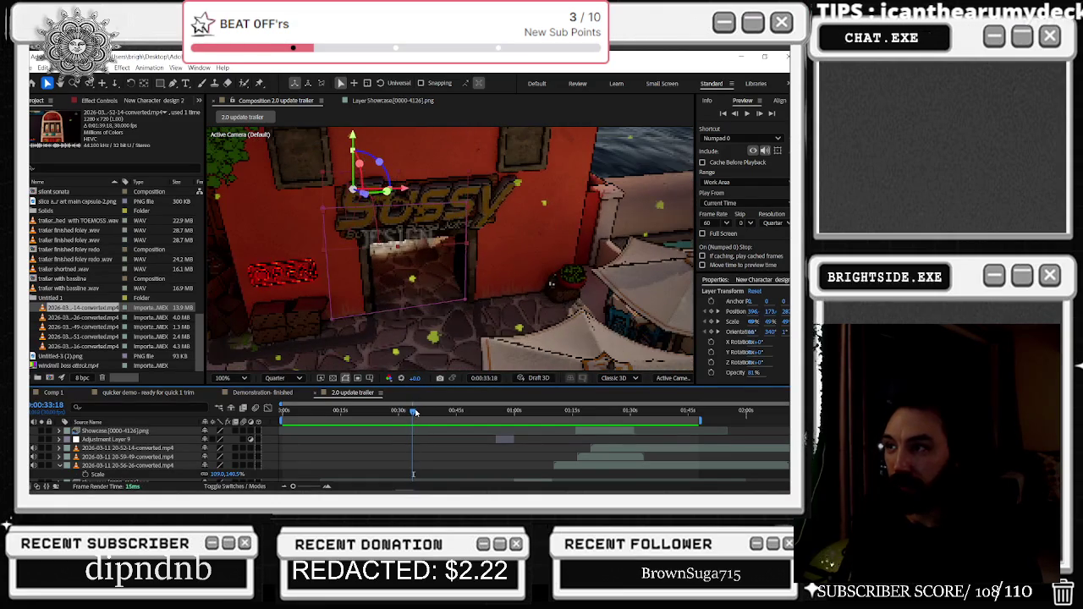
left_click(326, 215)
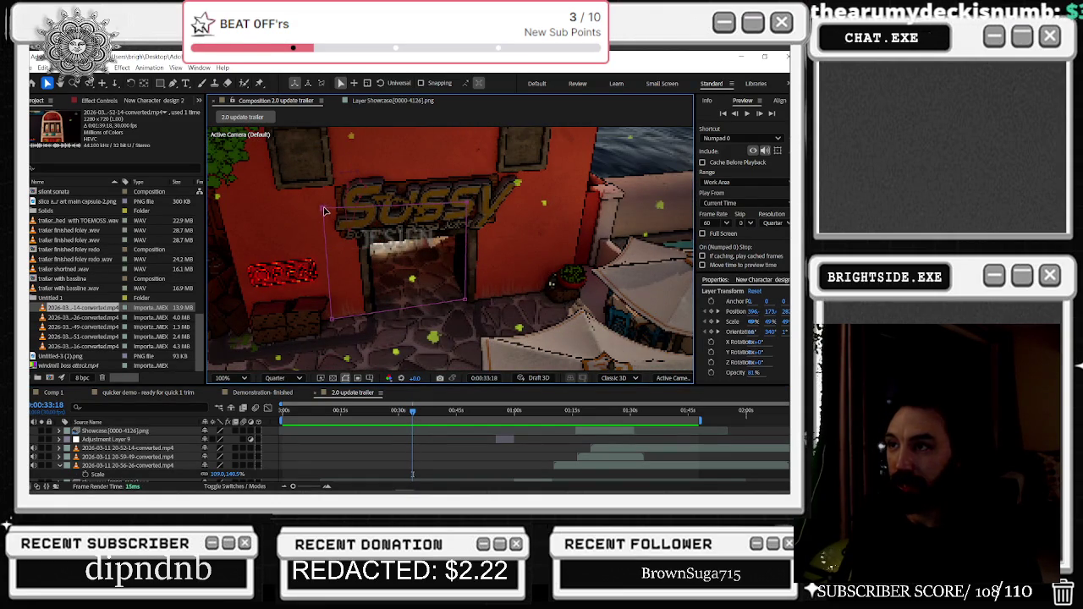
left_click(468, 207)
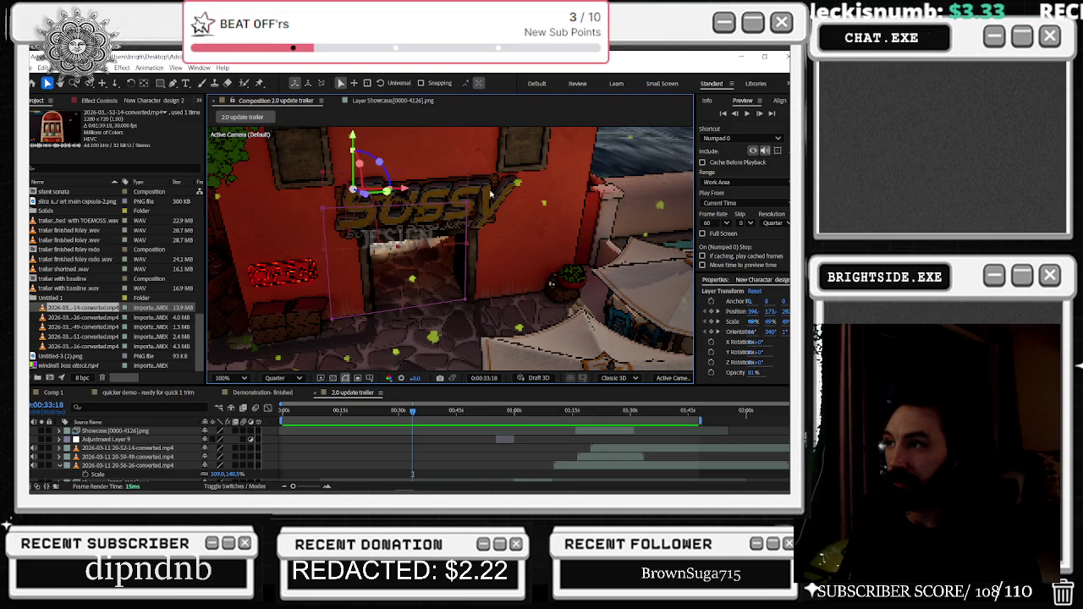
left_click(463, 205)
left_click(361, 239)
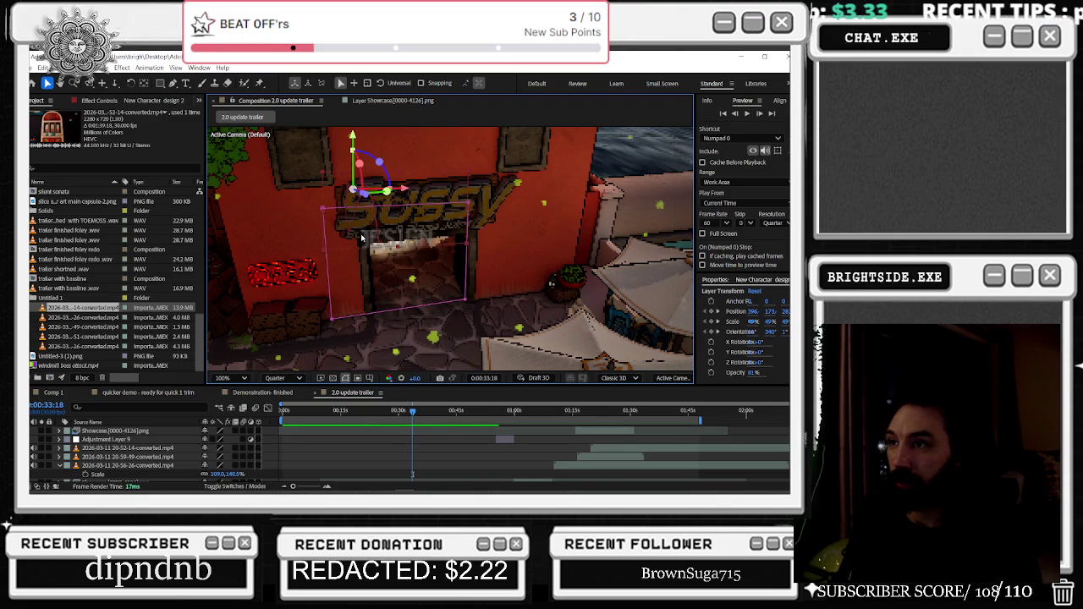
Drag the image's top-left and top-right corners down to fit the doorway's top edge
left_click_drag(324, 213, 338, 277)
left_click_drag(467, 205, 475, 247)
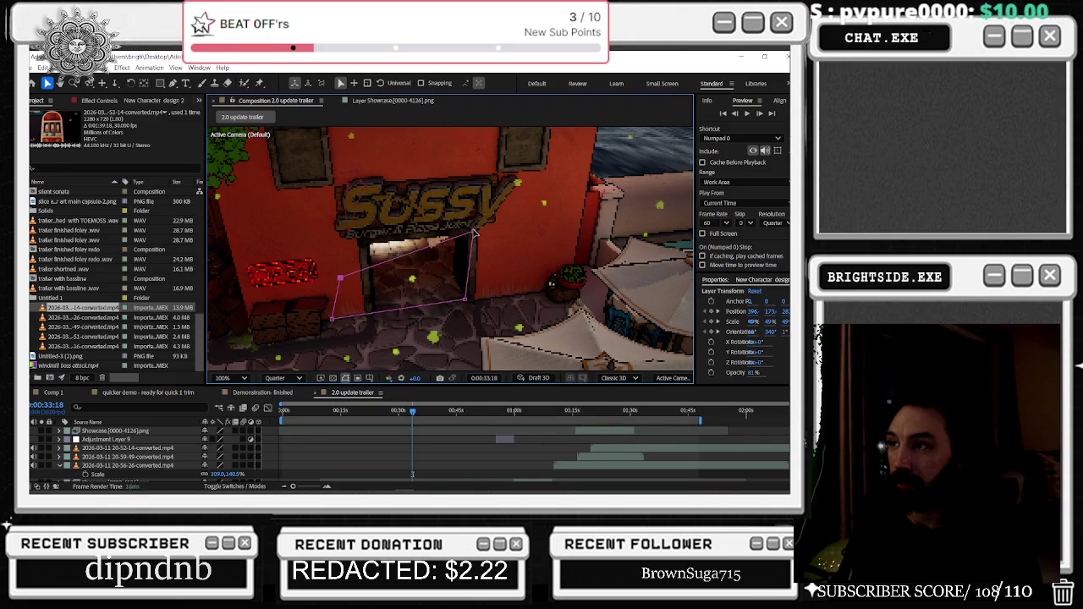
left_click_drag(413, 413, 413, 414)
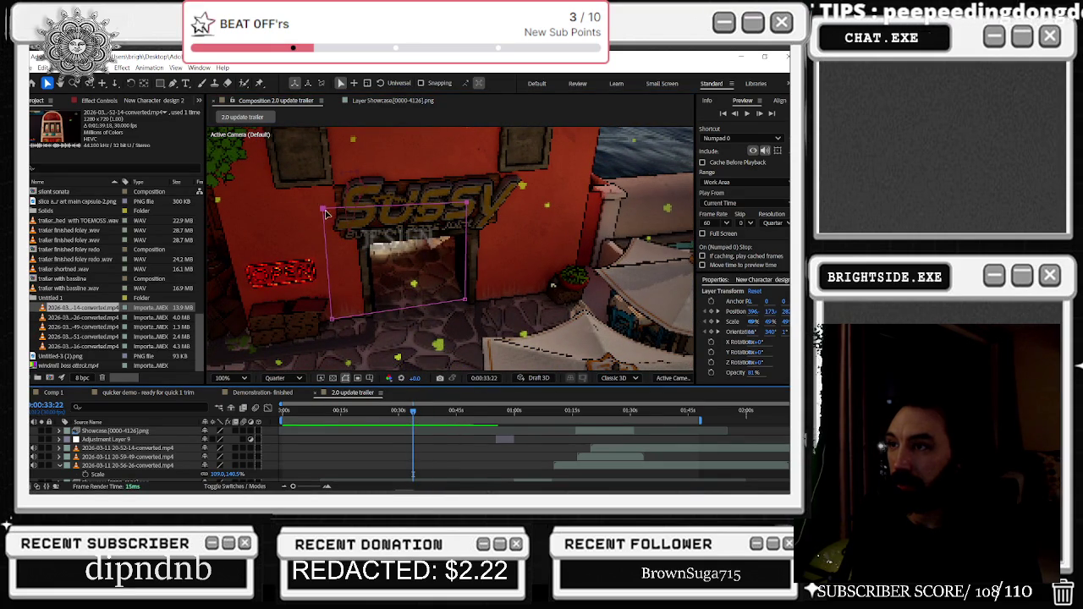
left_click_drag(326, 212, 331, 248)
left_click_drag(470, 209, 490, 243)
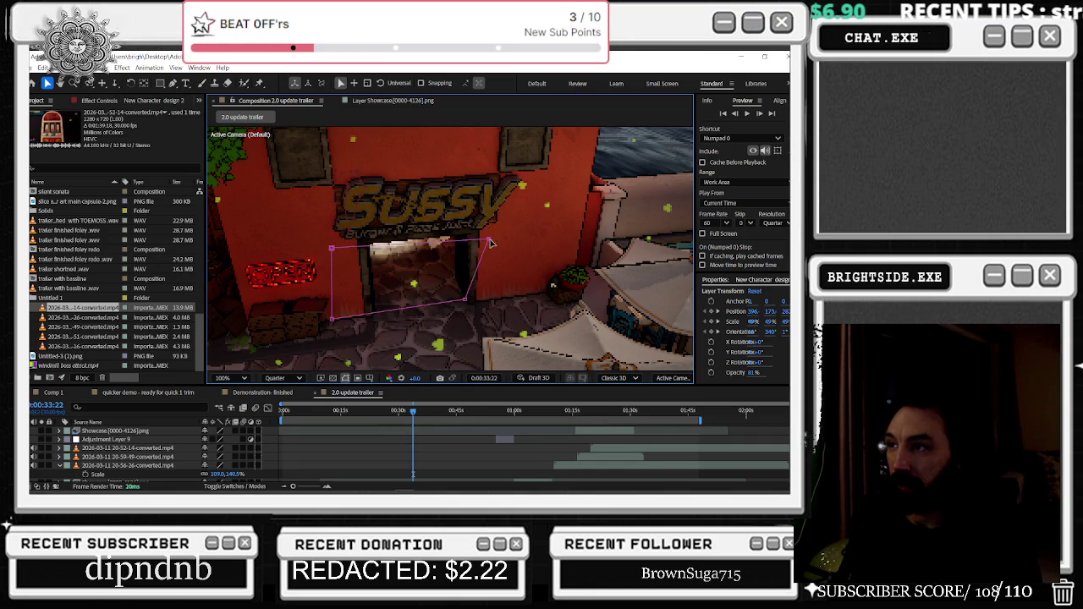
left_click_drag(331, 249, 337, 267)
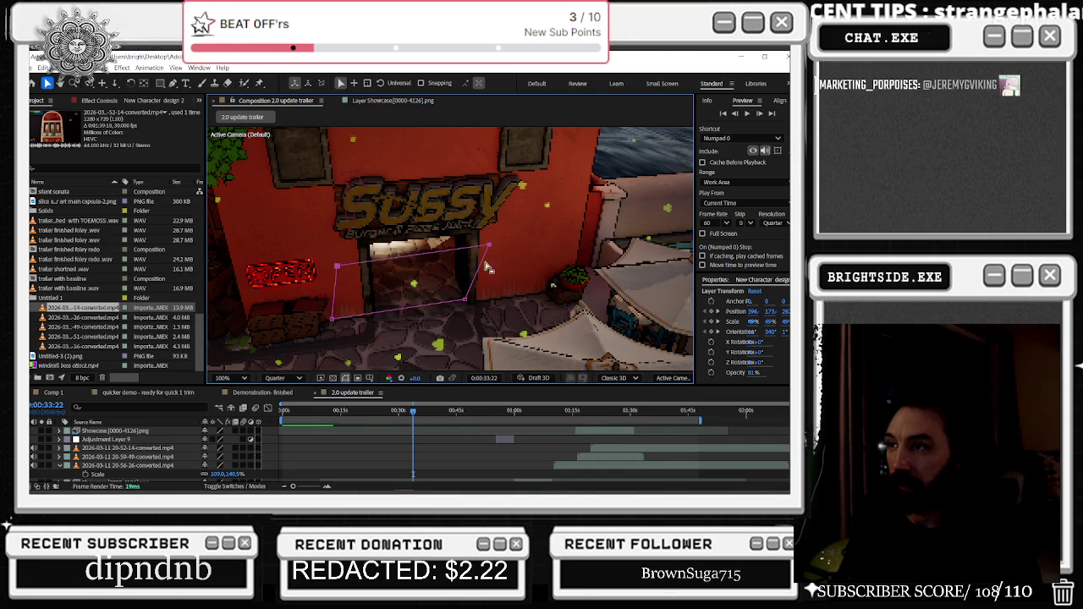
left_click_drag(490, 246, 495, 252)
left_click_drag(414, 413, 414, 411)
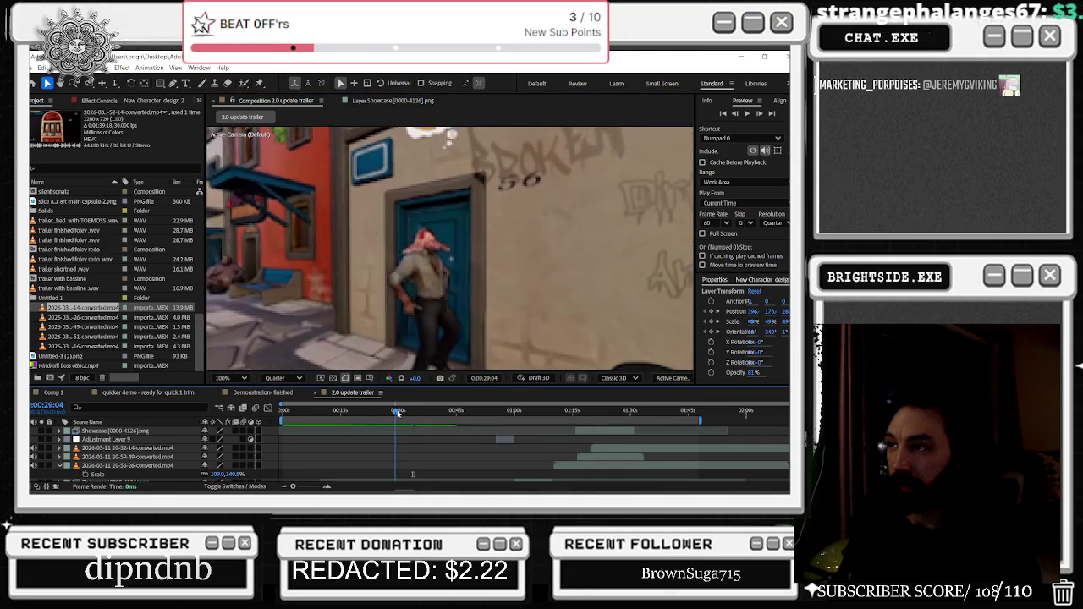
Step back to the doorway shot near 0:00:34 and reveal the layer's Mask 1 properties
left_click_drag(420, 410, 416, 410)
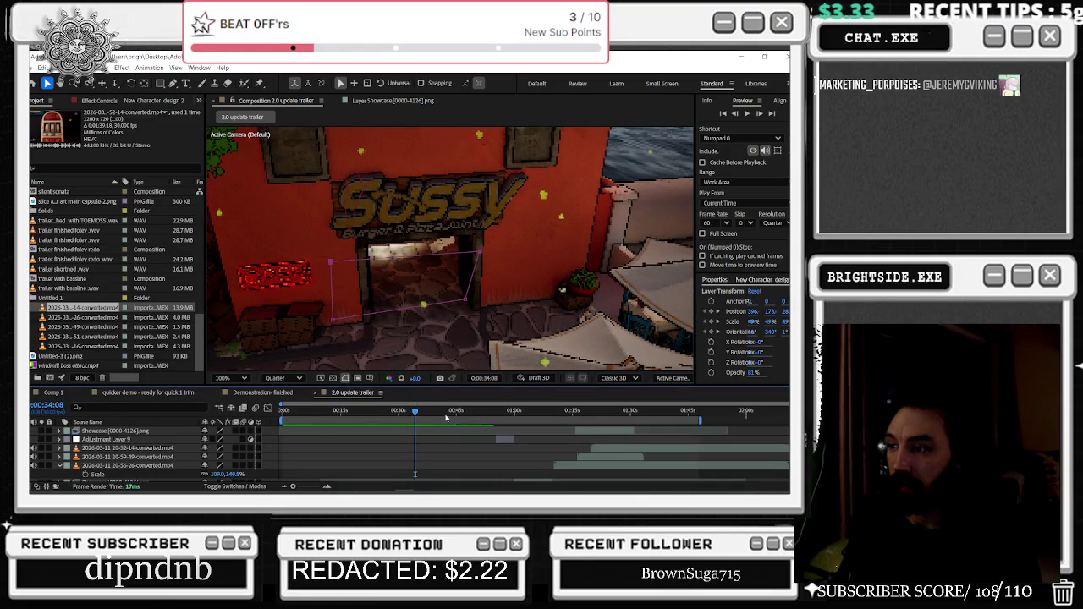
scroll(441, 447, "up", 3)
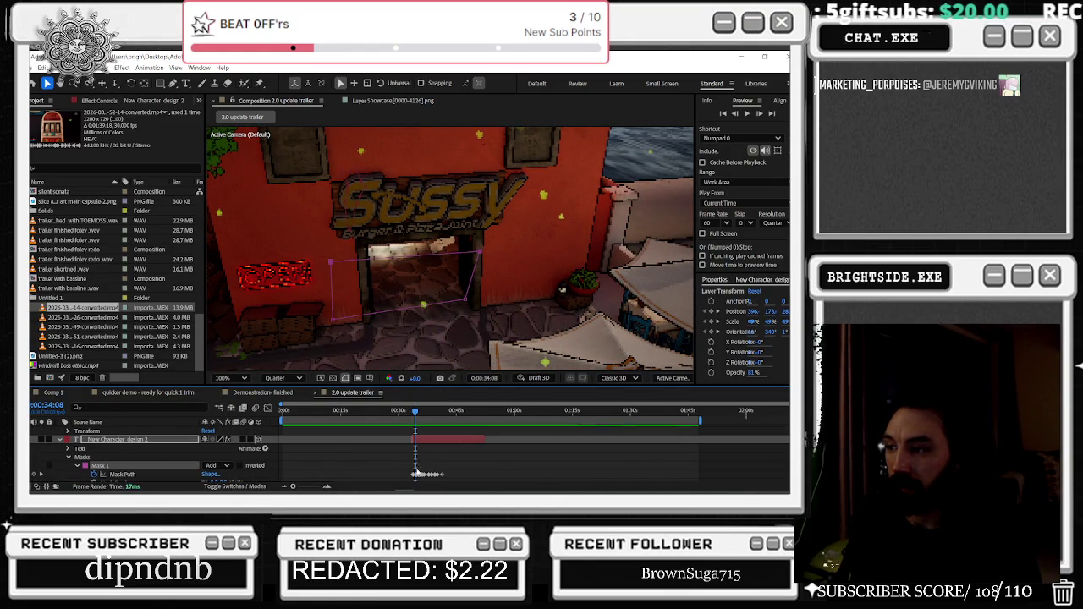
scroll(366, 470, "left", 1)
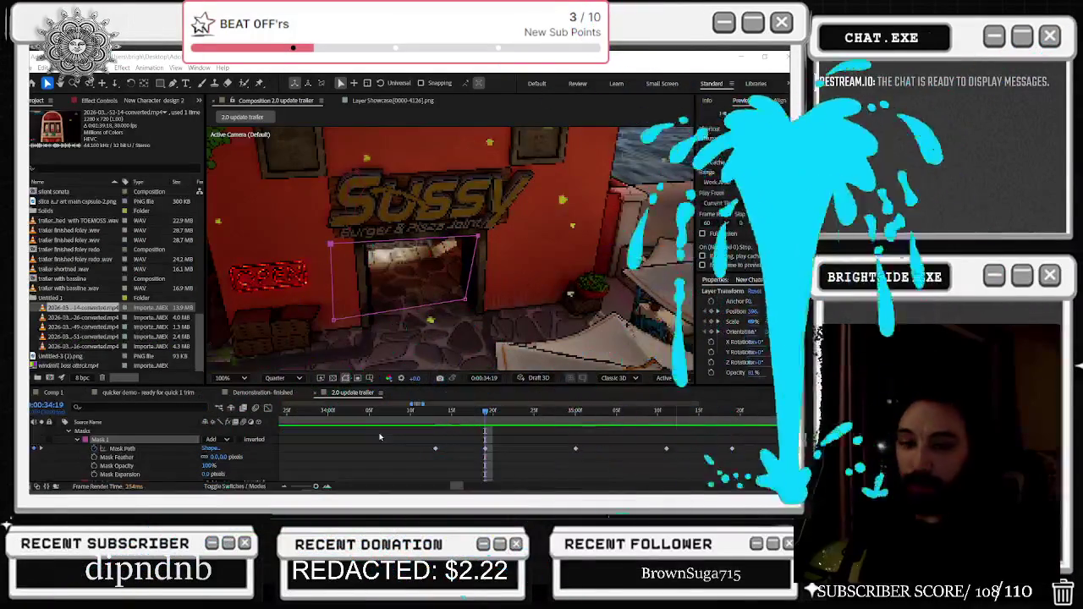
scroll(299, 416, "down", 3)
left_click(334, 411)
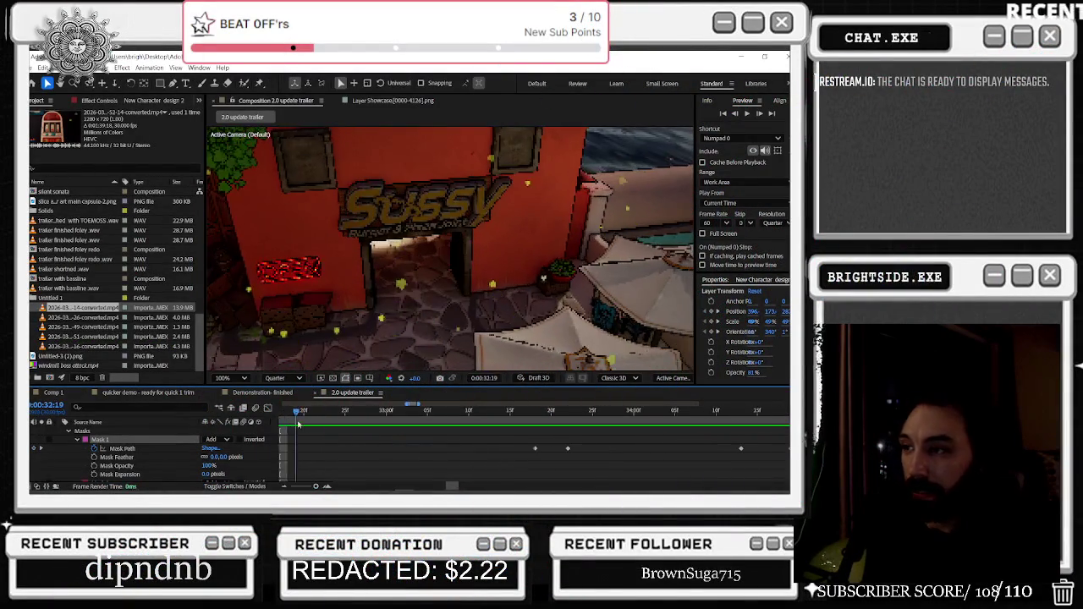
scroll(334, 447, "down", 3)
mouse_move(322, 411)
left_mouse_down()
mouse_move(297, 413)
mouse_move(331, 407)
mouse_move(361, 428)
left_mouse_up()
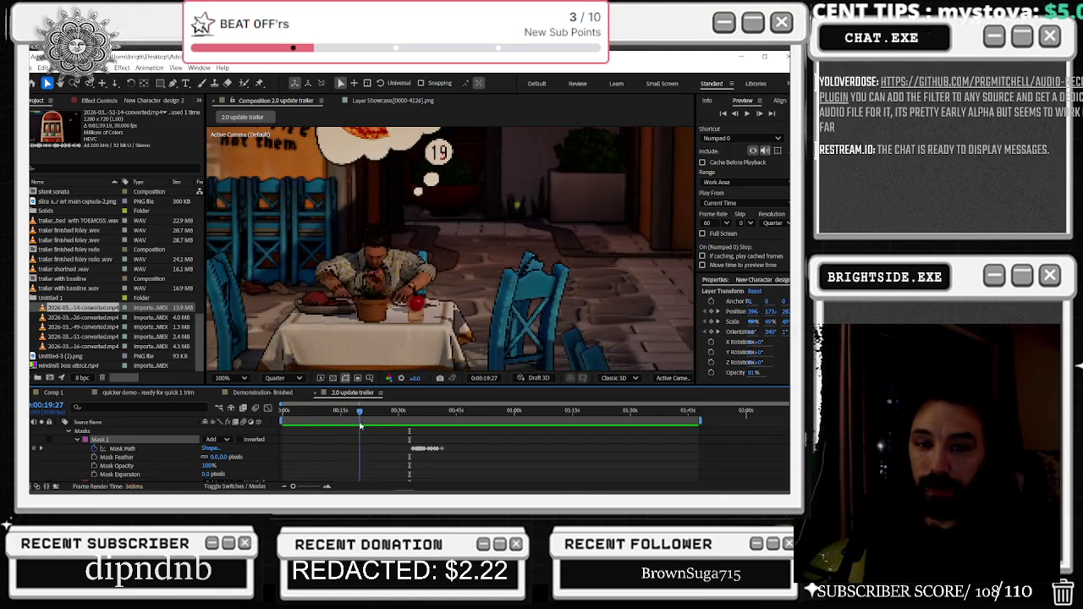
left_click_drag(361, 428, 372, 432)
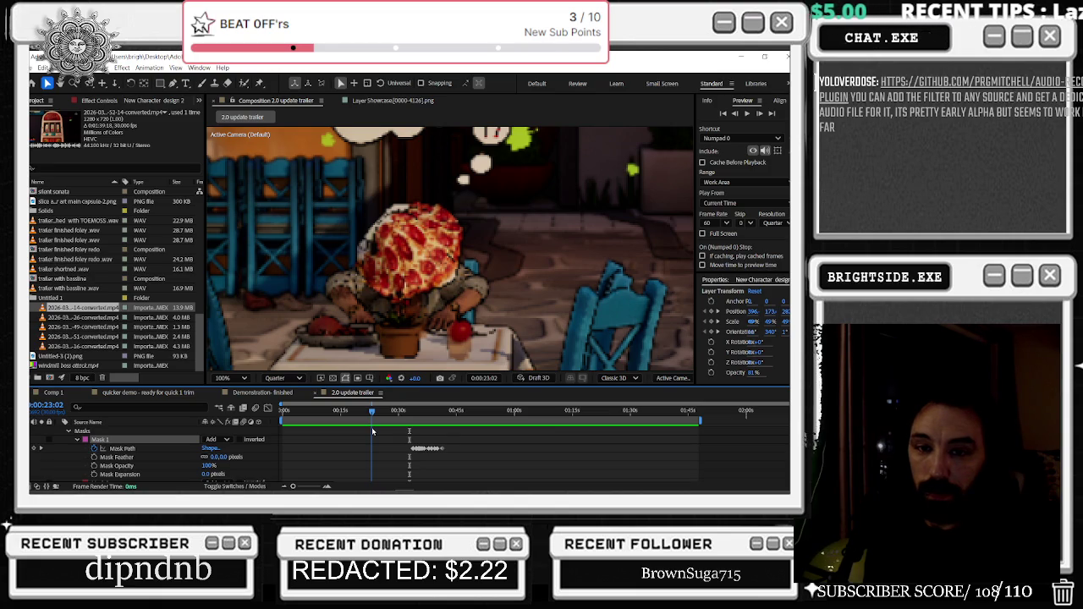
left_click_drag(374, 432, 388, 439)
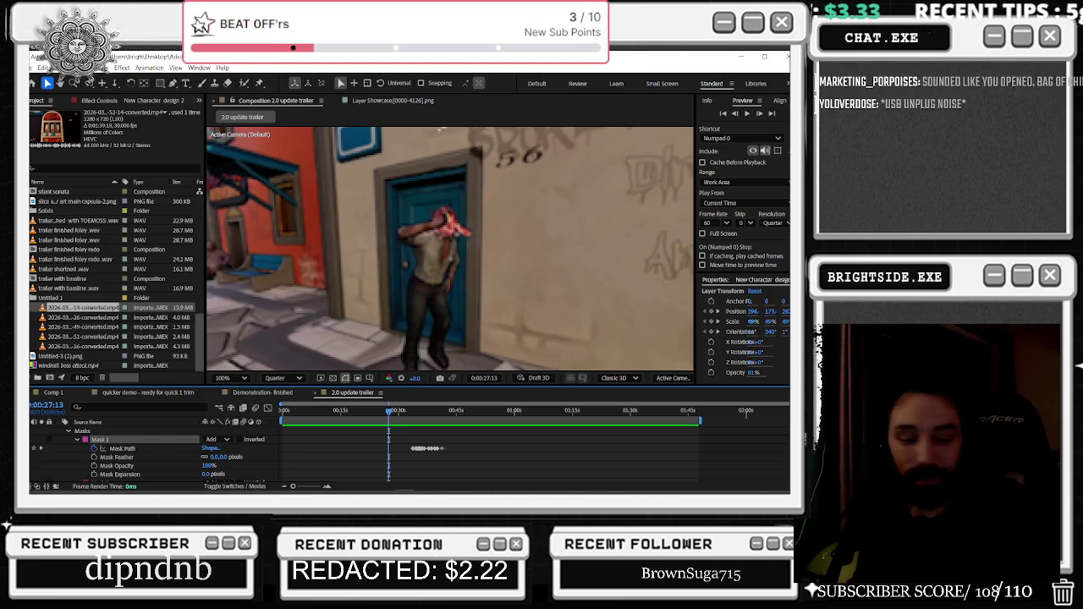
left_click(282, 410)
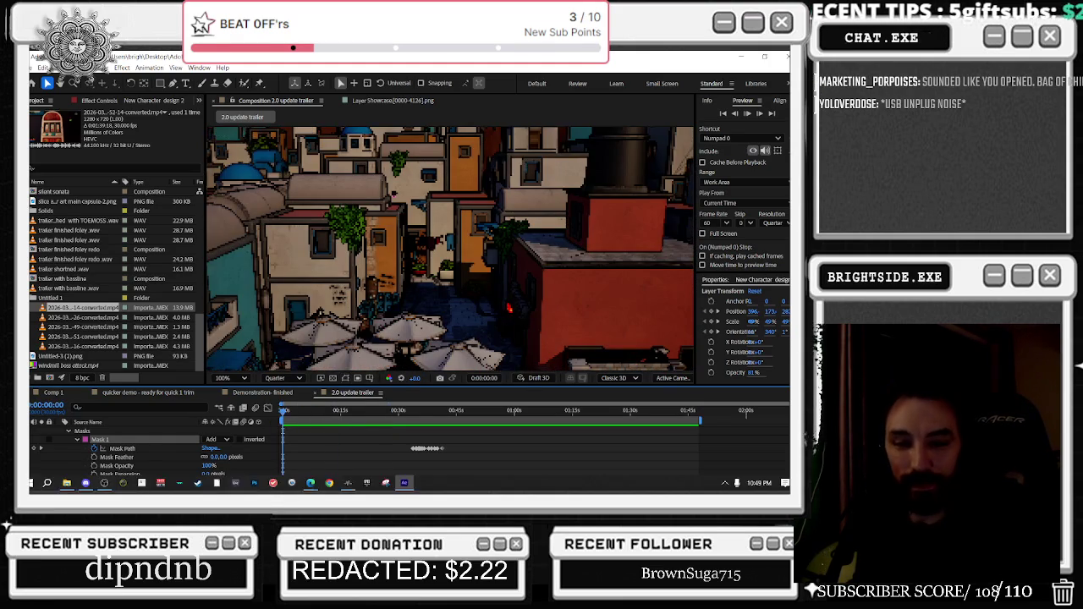
left_click_drag(282, 411, 377, 413)
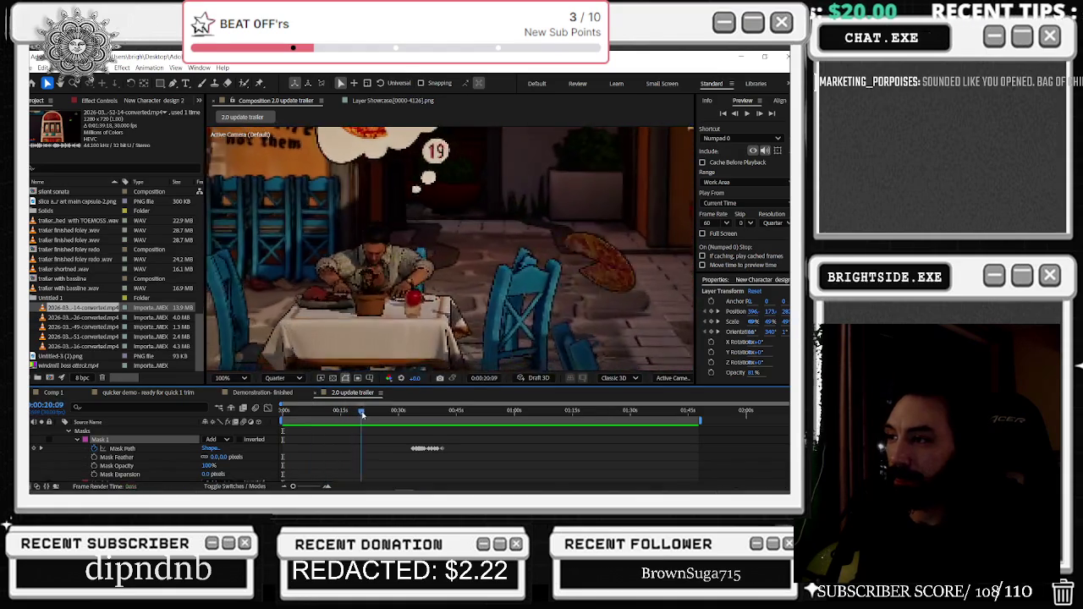
mouse_move(385, 412)
left_mouse_down()
mouse_move(437, 415)
mouse_move(420, 412)
left_mouse_up()
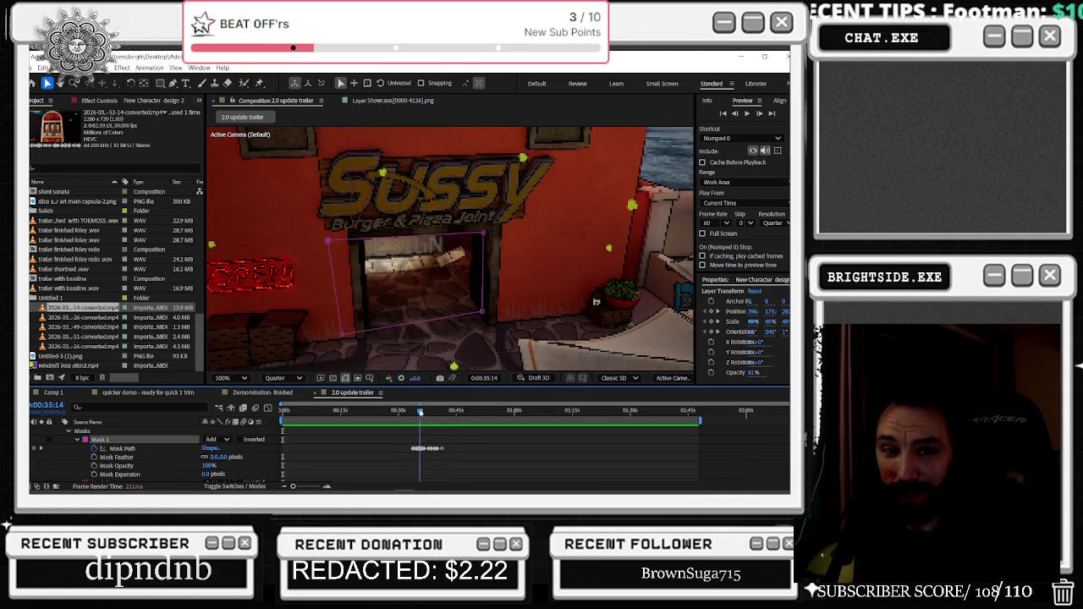
left_click_drag(421, 412, 418, 412)
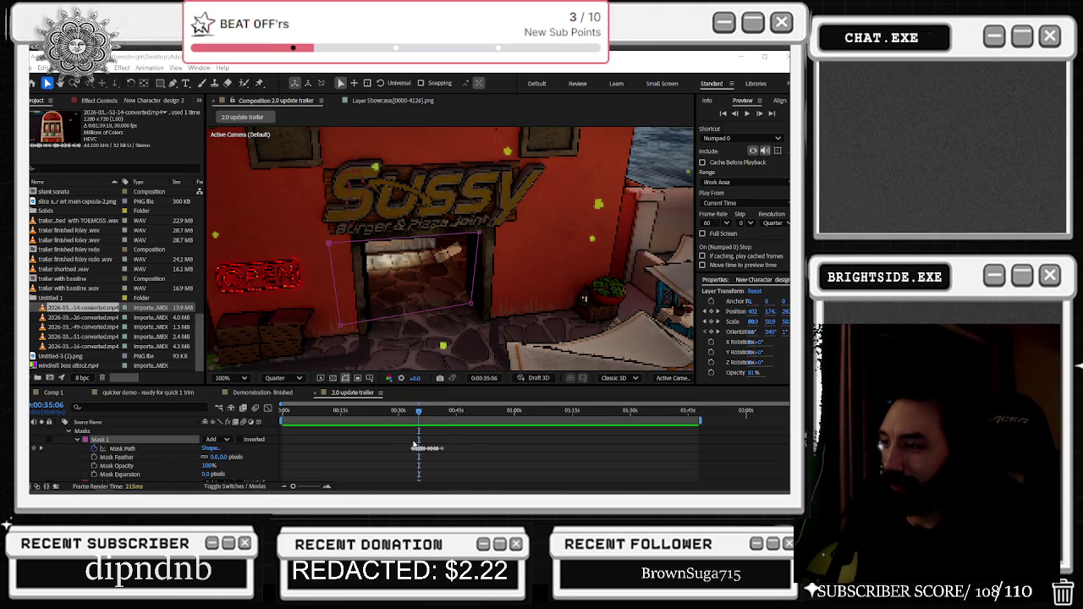
scroll(415, 441, "up", 2)
mouse_move(423, 412)
left_mouse_down()
mouse_move(464, 423)
mouse_move(615, 412)
left_mouse_up()
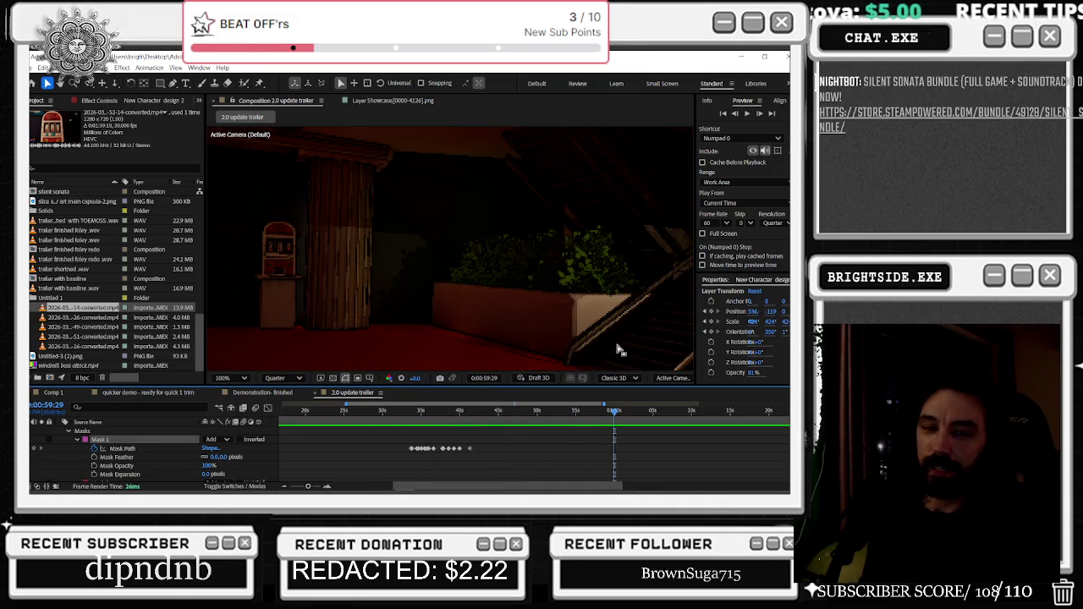
key("alt+Tab")
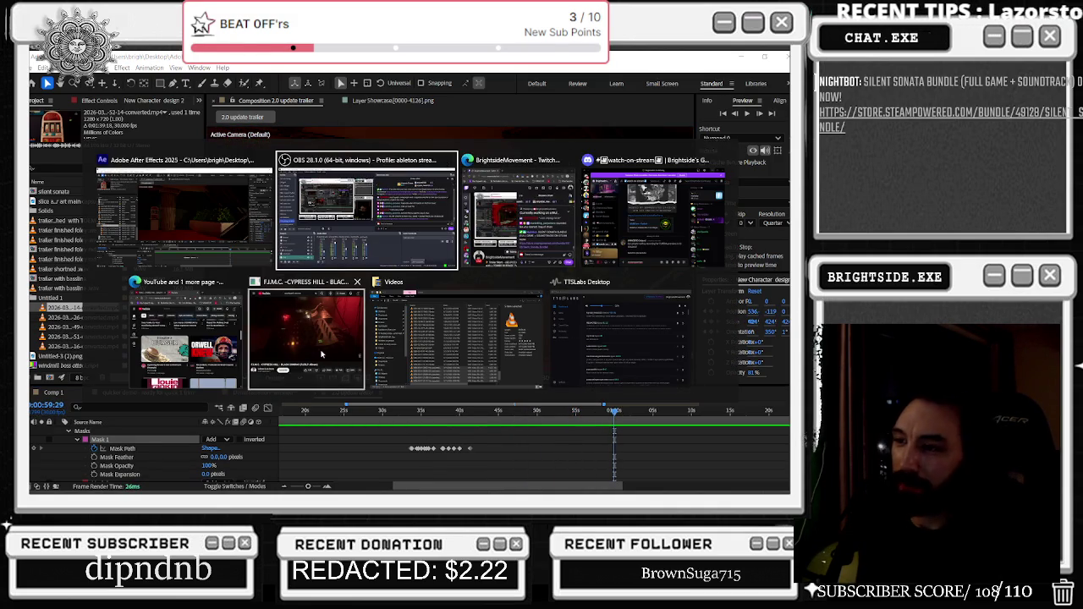
key("Escape")
key("alt+Tab")
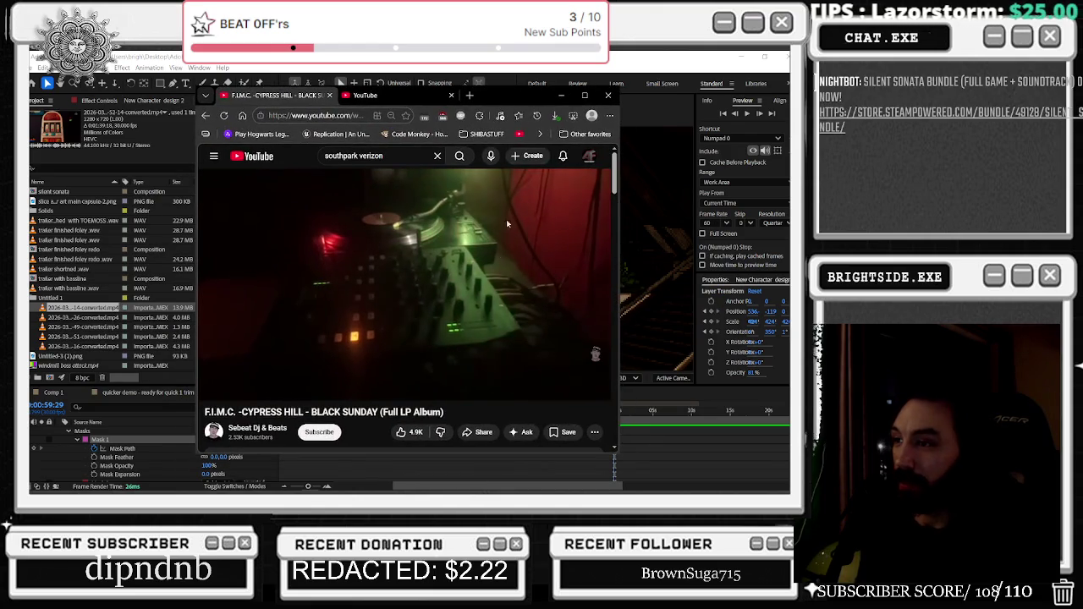
key("super+Up")
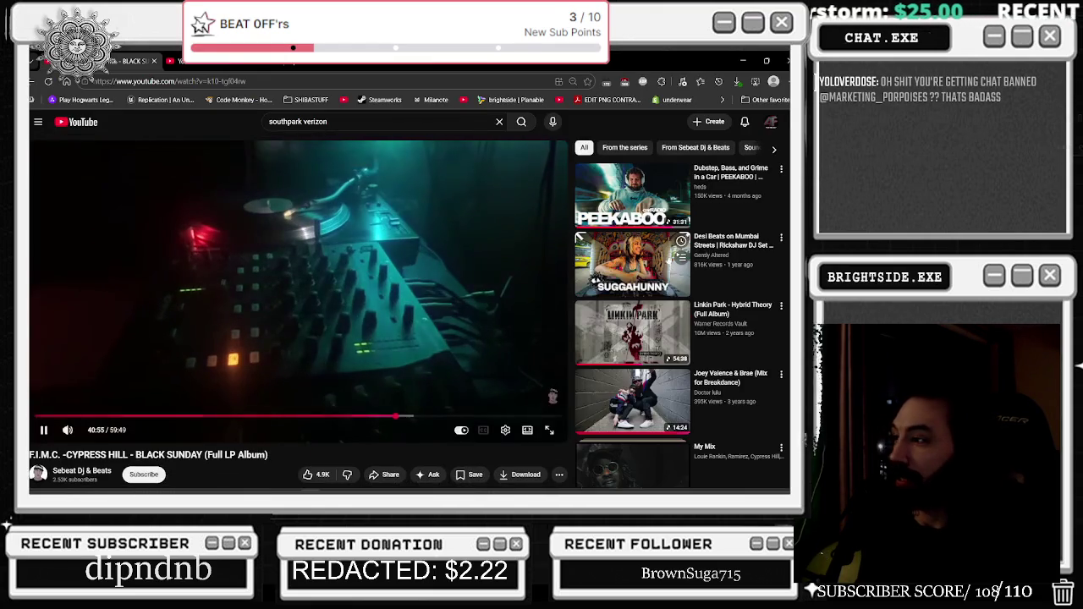
key("alt+Tab")
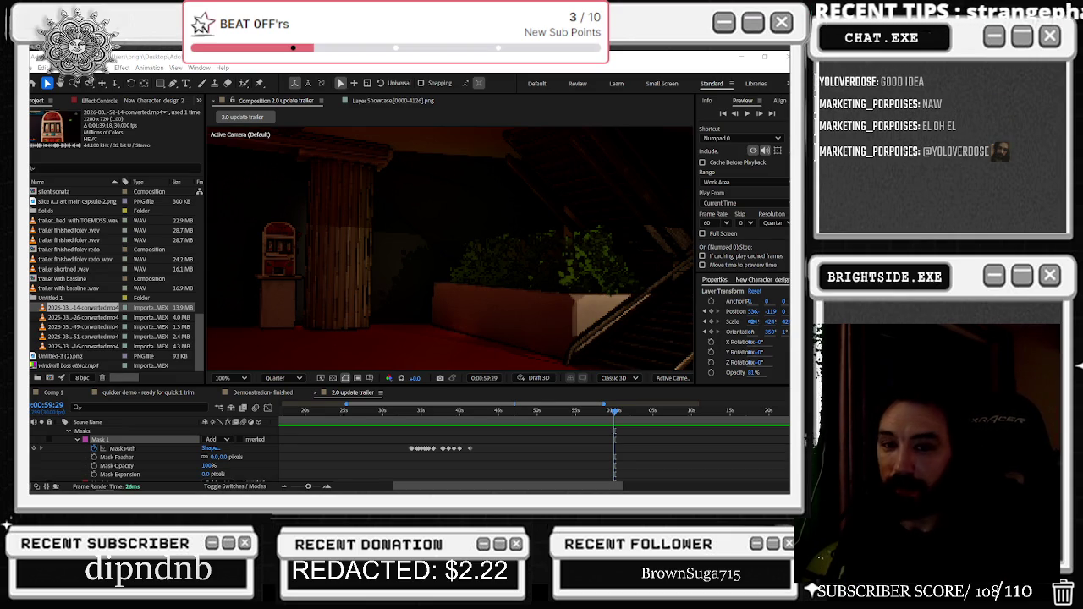
mouse_move(395, 414)
left_mouse_down()
mouse_move(449, 411)
mouse_move(452, 396)
mouse_move(510, 384)
left_mouse_up()
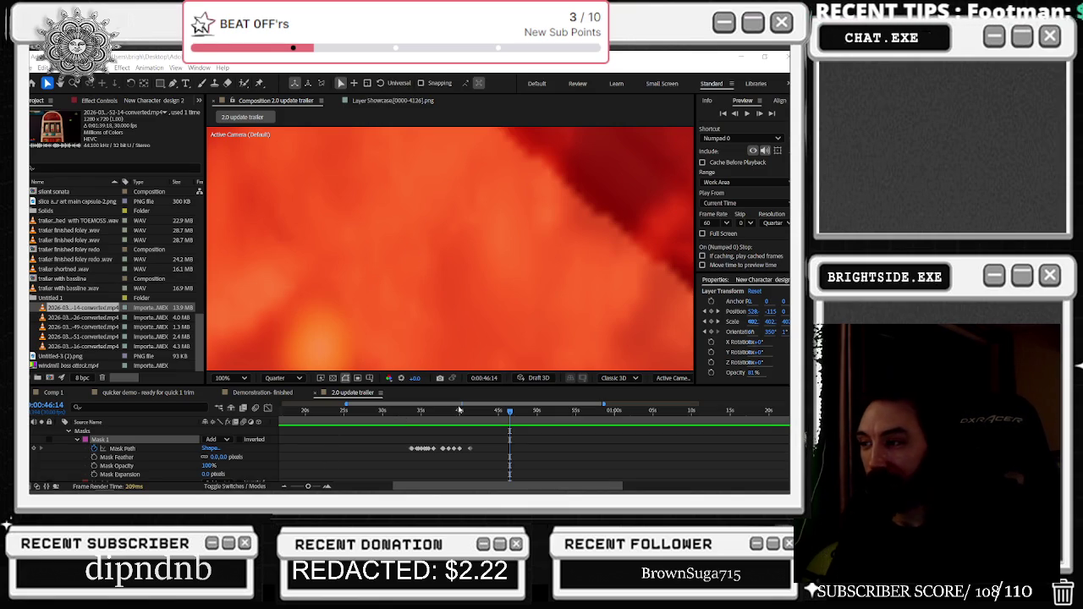
mouse_move(453, 414)
left_mouse_down()
mouse_move(430, 409)
mouse_move(653, 410)
left_mouse_up()
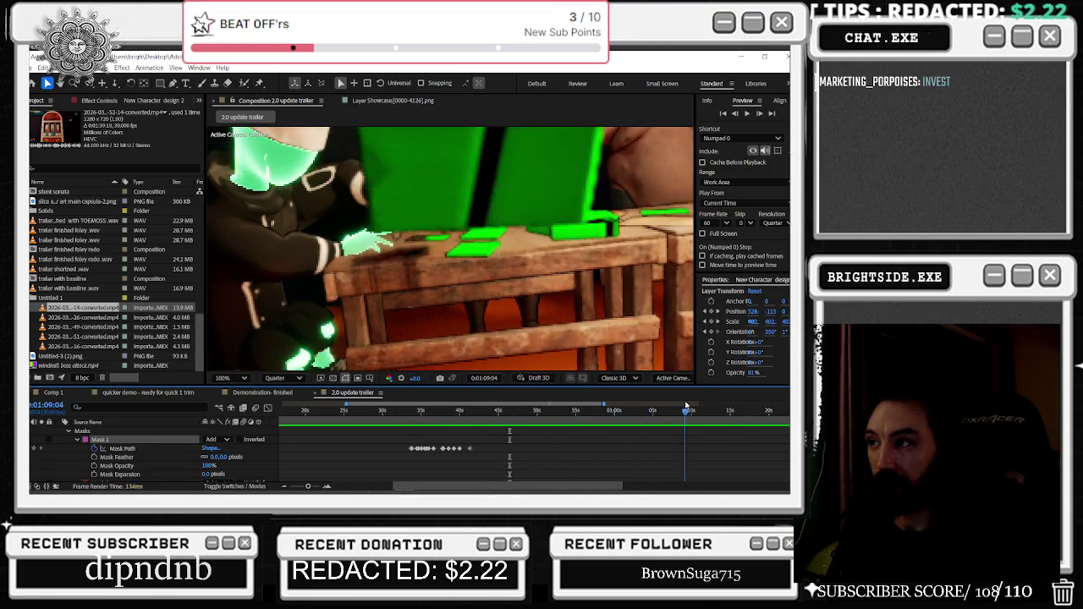
mouse_move(690, 408)
left_mouse_down()
mouse_move(614, 410)
mouse_move(691, 430)
left_mouse_up()
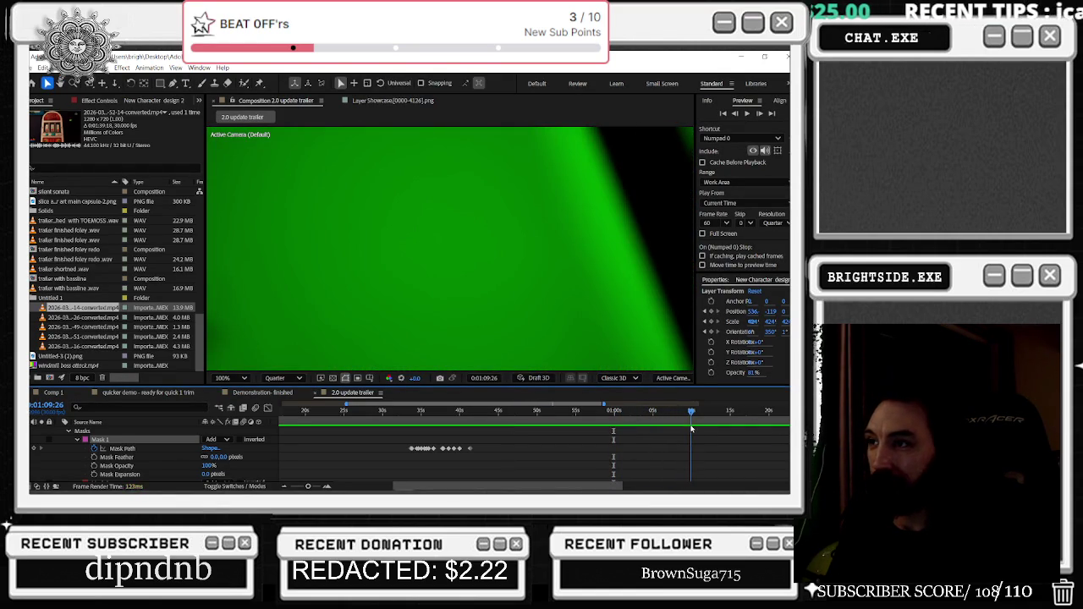
left_click_drag(689, 431, 652, 434)
key("comma")
key("space")
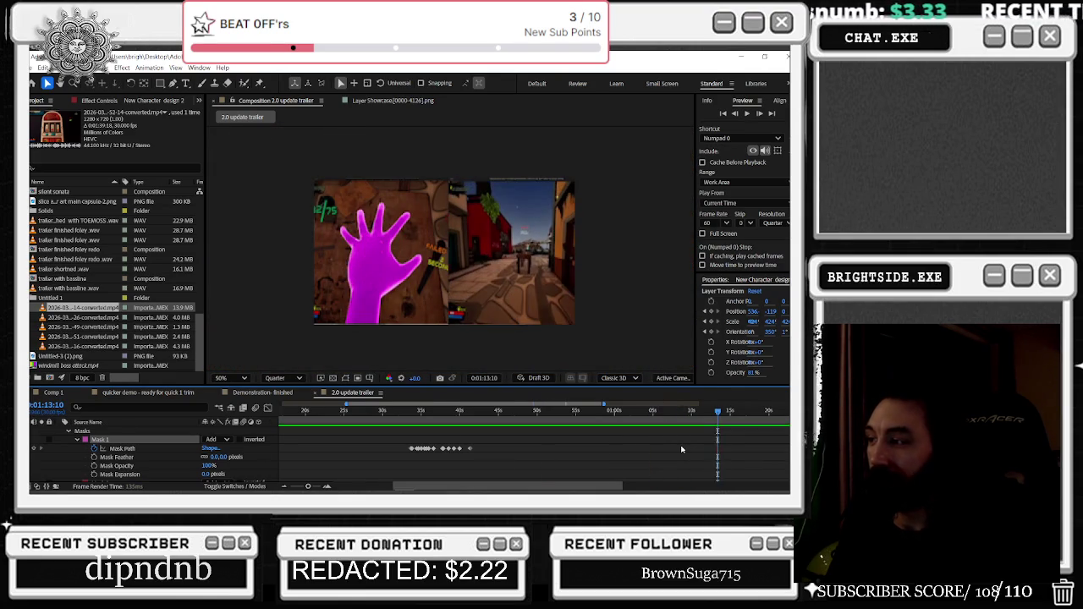
Select Adjustment Layer 9 and preview the trailer from the CASINO shot at 0:00:52:02
scroll(681, 451, "down", 5)
scroll(691, 443, "down", 5)
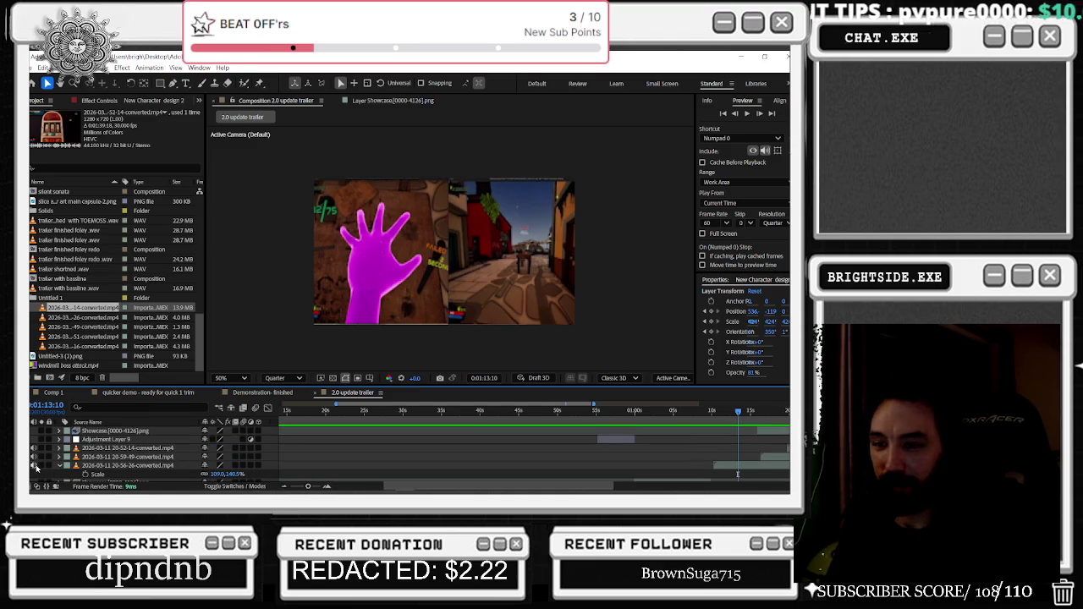
left_click(35, 439)
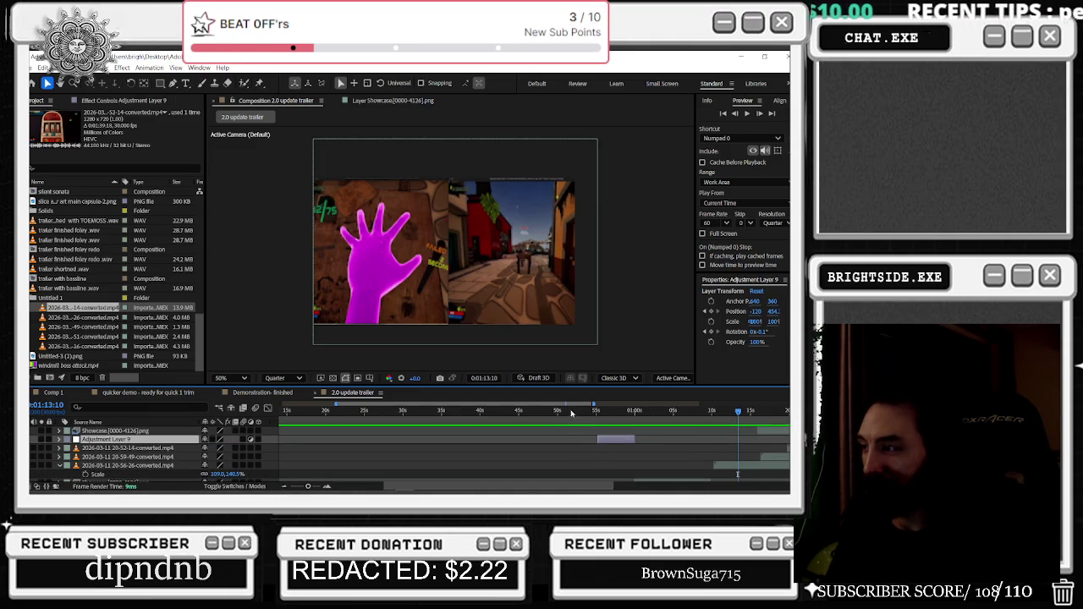
left_click(573, 414)
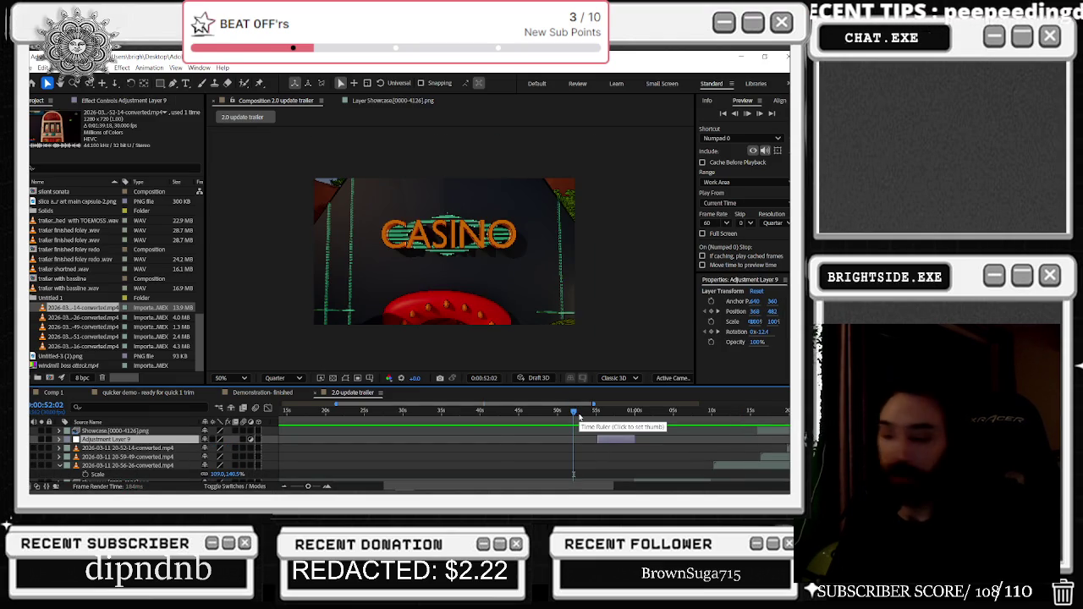
key("space")
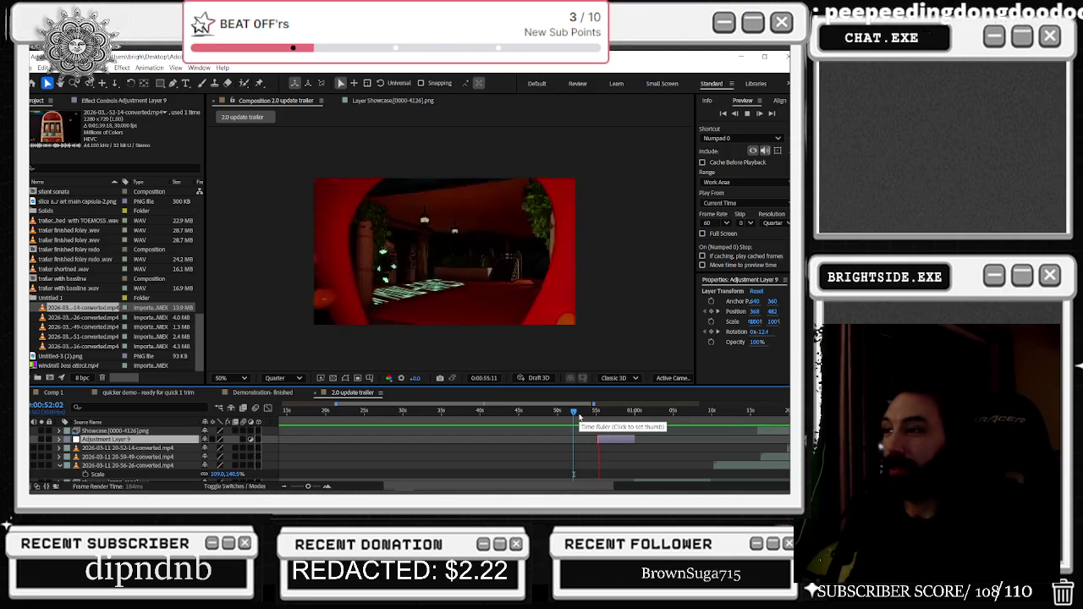
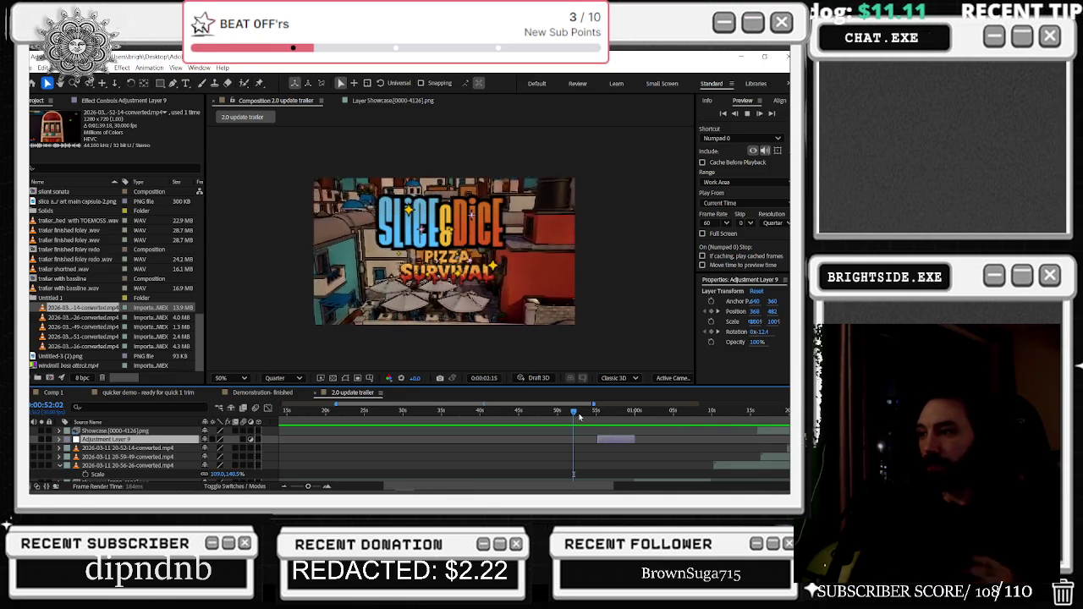
Slide the 20-56-26 hands clip earlier, checking around the 1:09 mark
left_click_drag(579, 415, 616, 414)
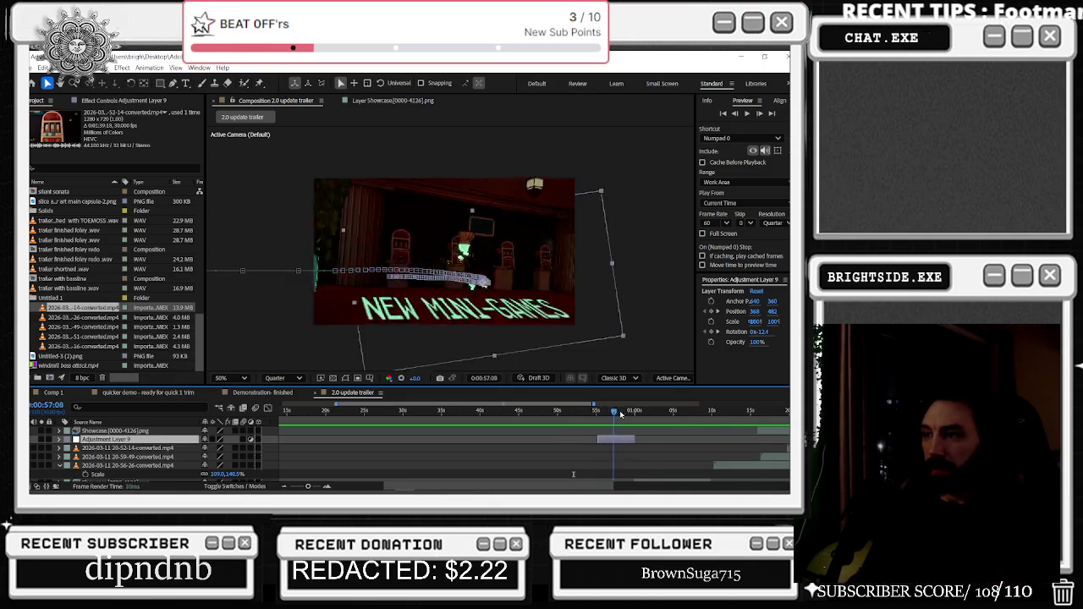
left_click_drag(616, 413, 733, 410)
scroll(731, 429, "up", 3)
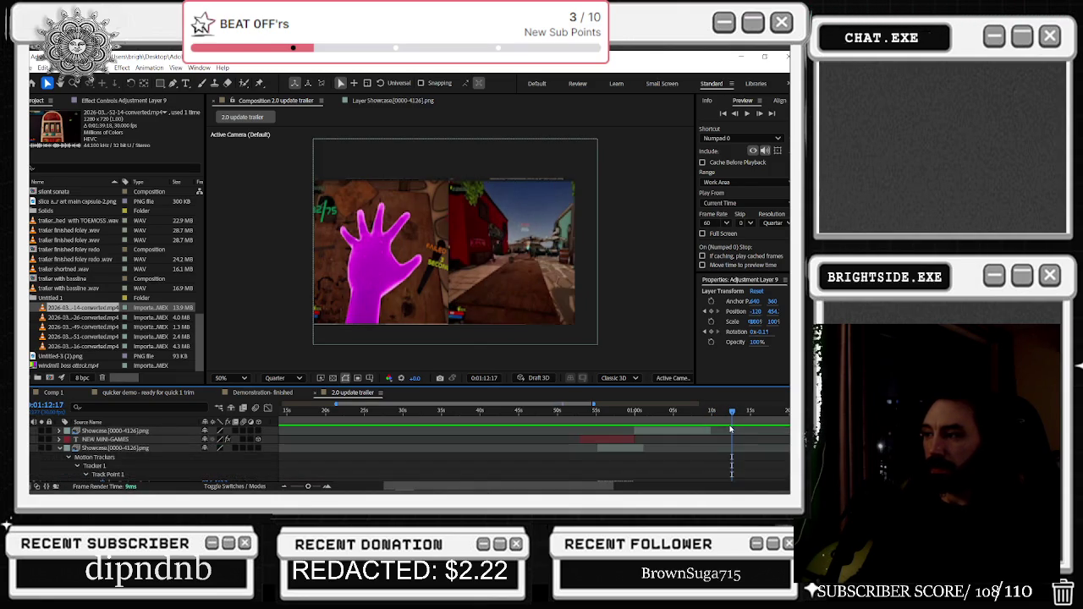
scroll(757, 427, "up", 3)
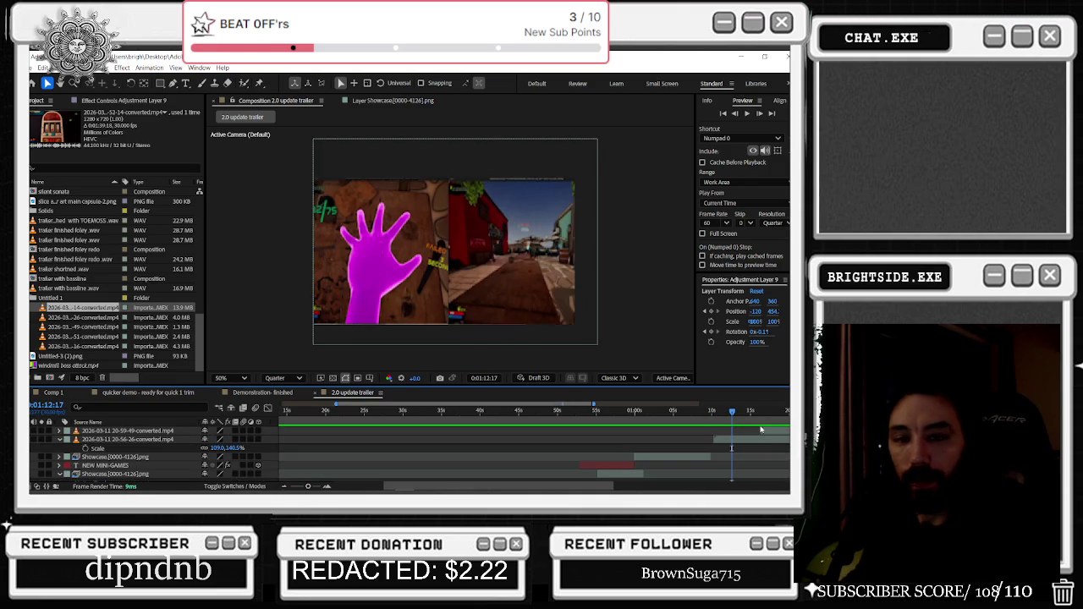
left_click(752, 439)
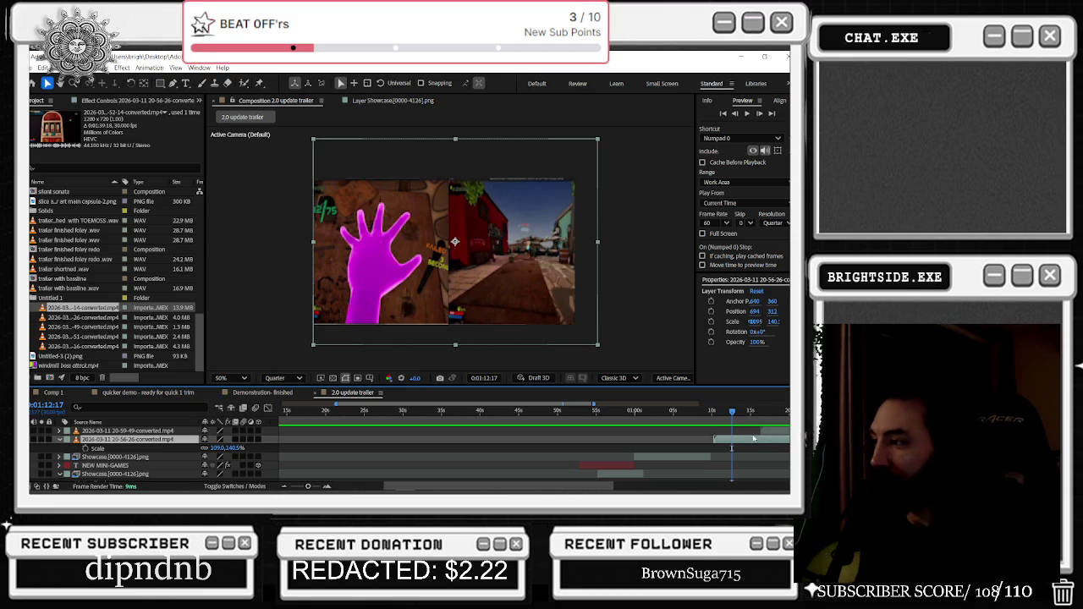
left_click_drag(755, 444, 575, 444)
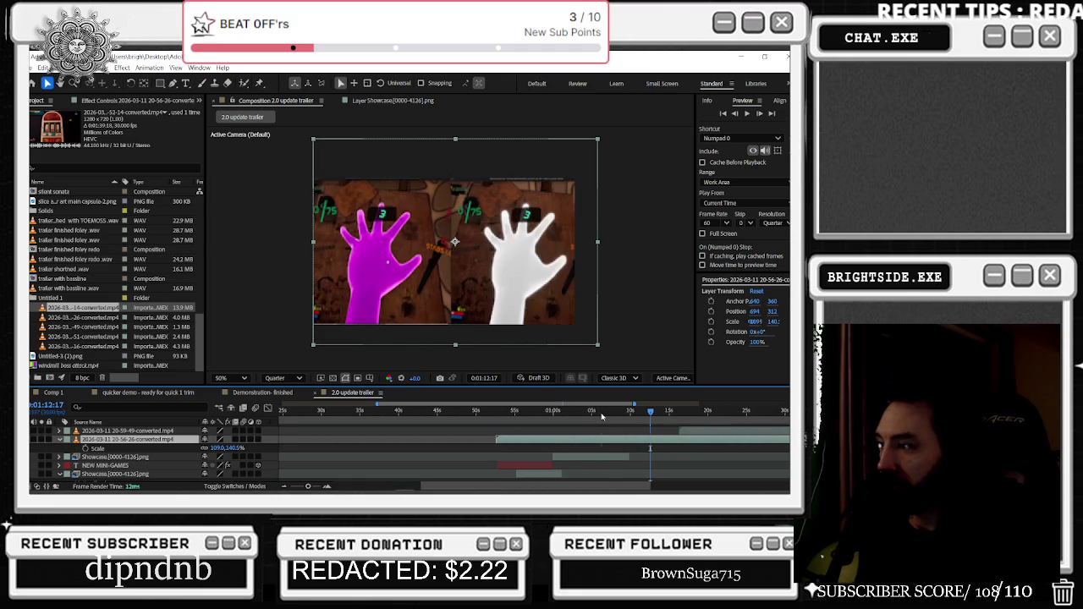
Move the Showcase layer above the hands clip in the layer stack
left_click(633, 413)
left_click_drag(633, 416, 625, 415)
left_click(154, 460)
left_click_drag(154, 462, 154, 436)
left_click(636, 413)
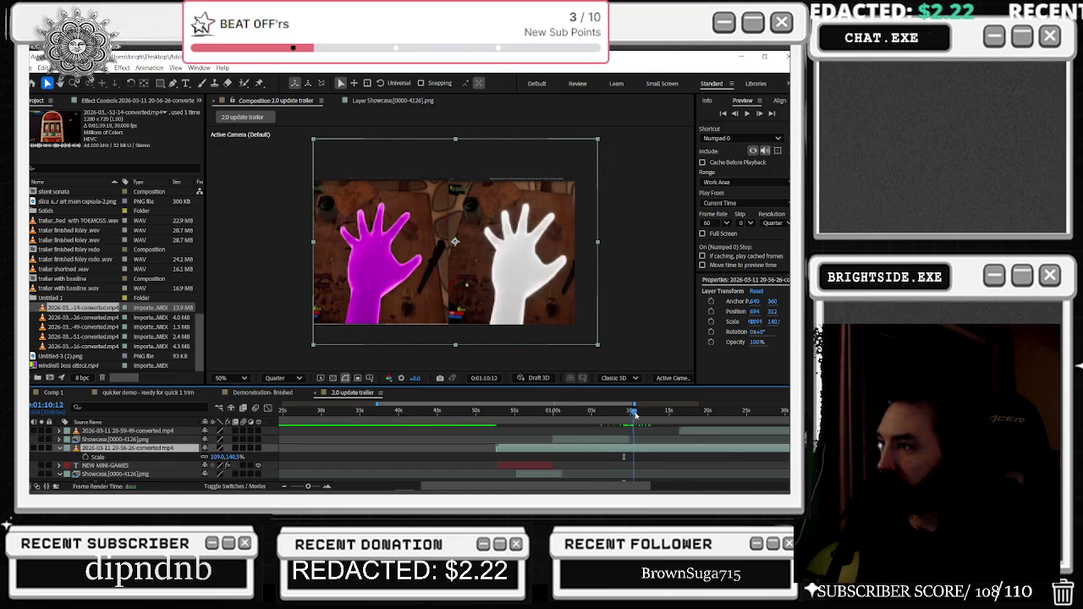
Retime the hands clip again: slide it earlier, then nudge it slightly later
left_click_drag(637, 414, 640, 416)
left_click_drag(647, 416, 656, 416)
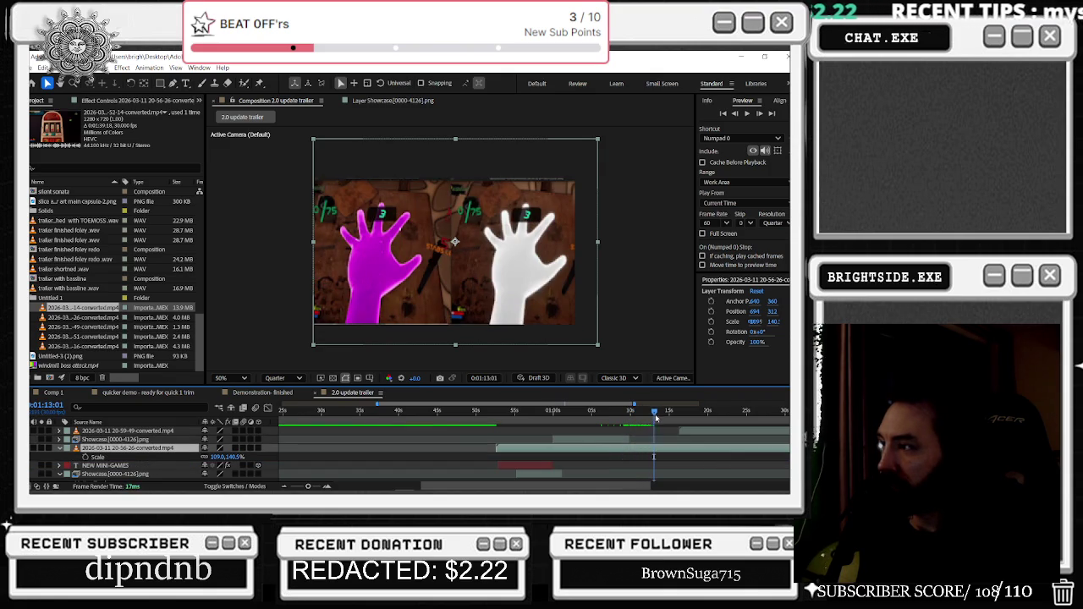
left_click_drag(616, 455, 492, 457)
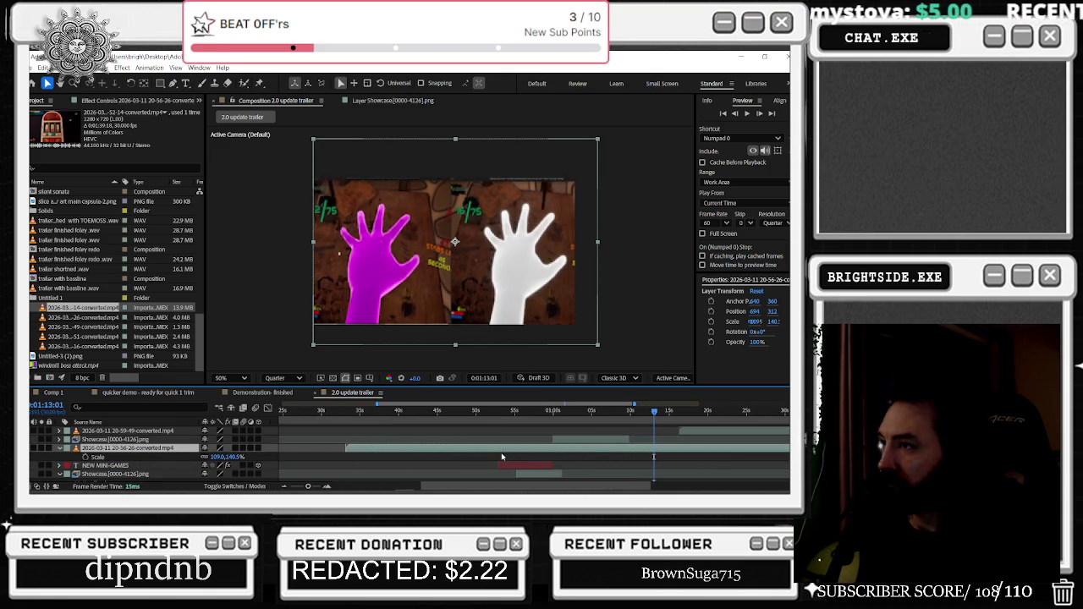
left_click_drag(492, 456, 526, 454)
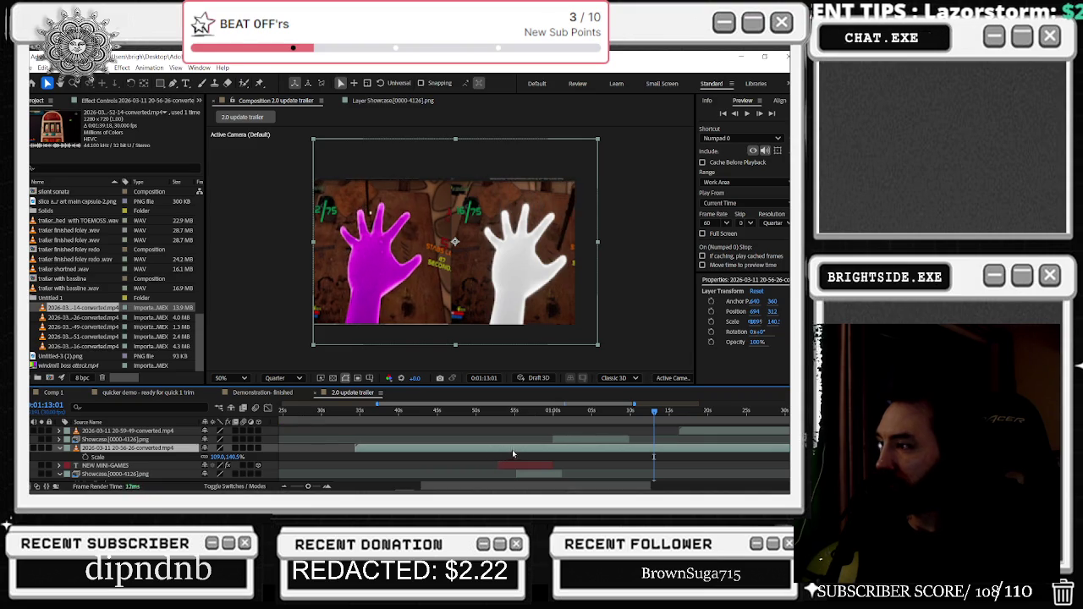
left_click_drag(653, 457, 631, 457)
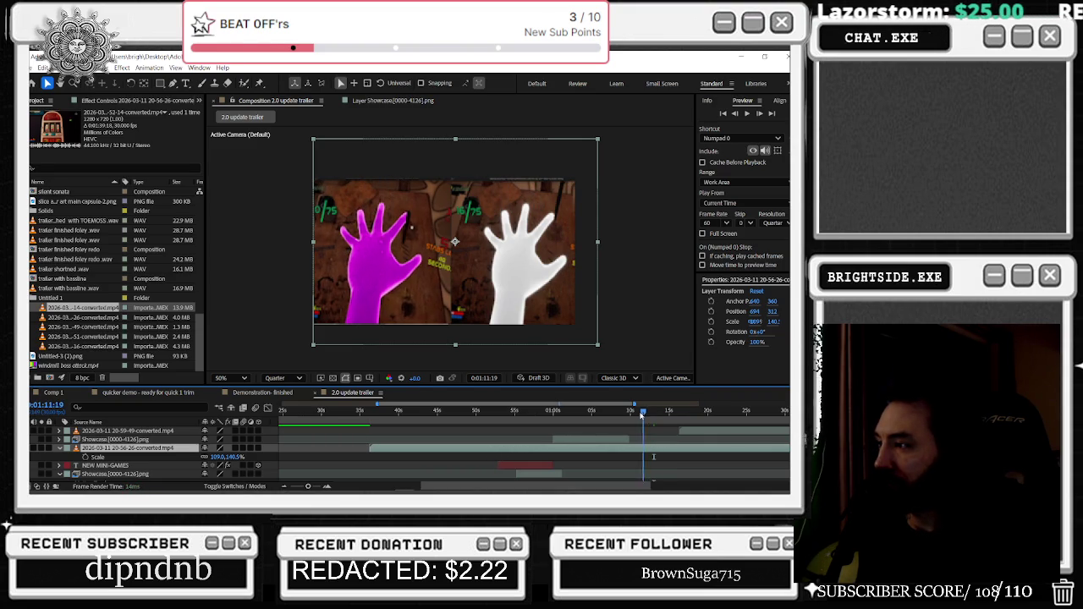
Undo the accidental Ctrl+D duplicates of the hands clip layer
key("ctrl+d")
key("space")
key("ctrl+z")
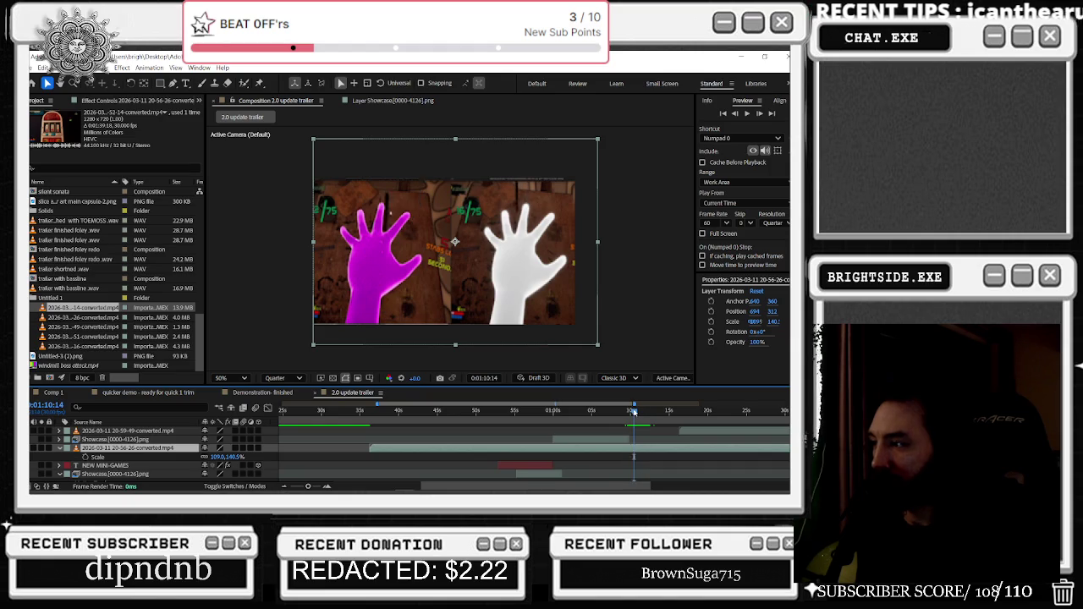
left_click_drag(641, 437, 630, 440)
key("ctrl+d")
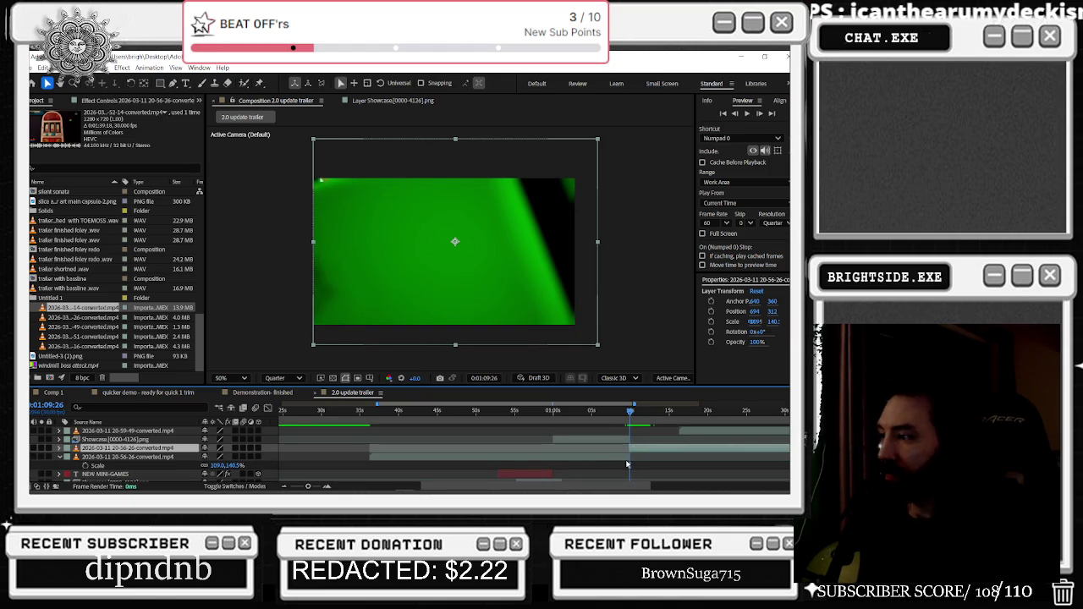
key("ctrl+z")
key("ctrl+z")
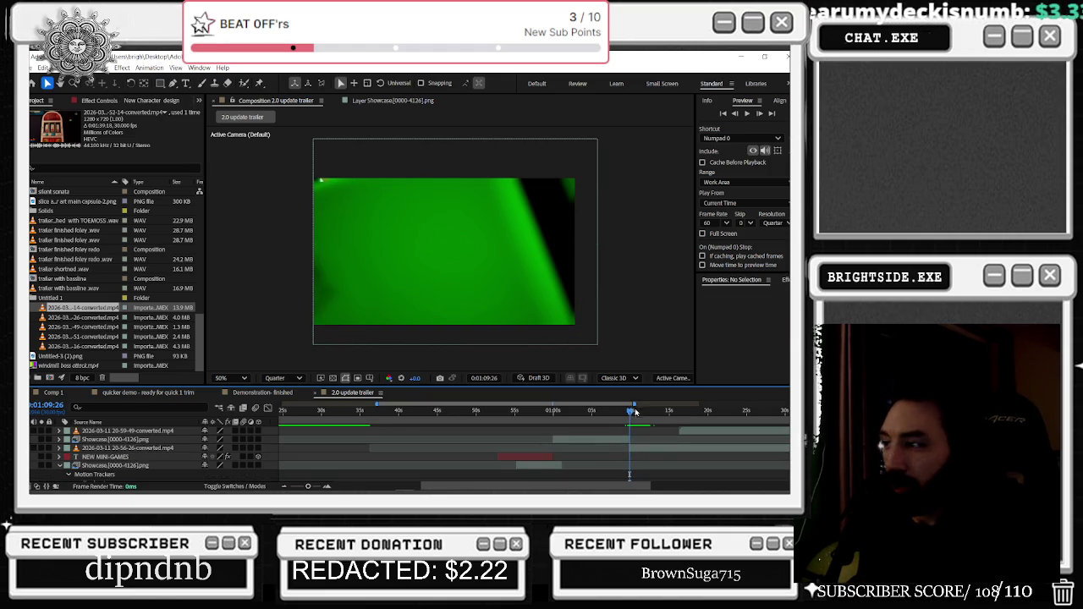
left_click_drag(631, 408, 524, 412)
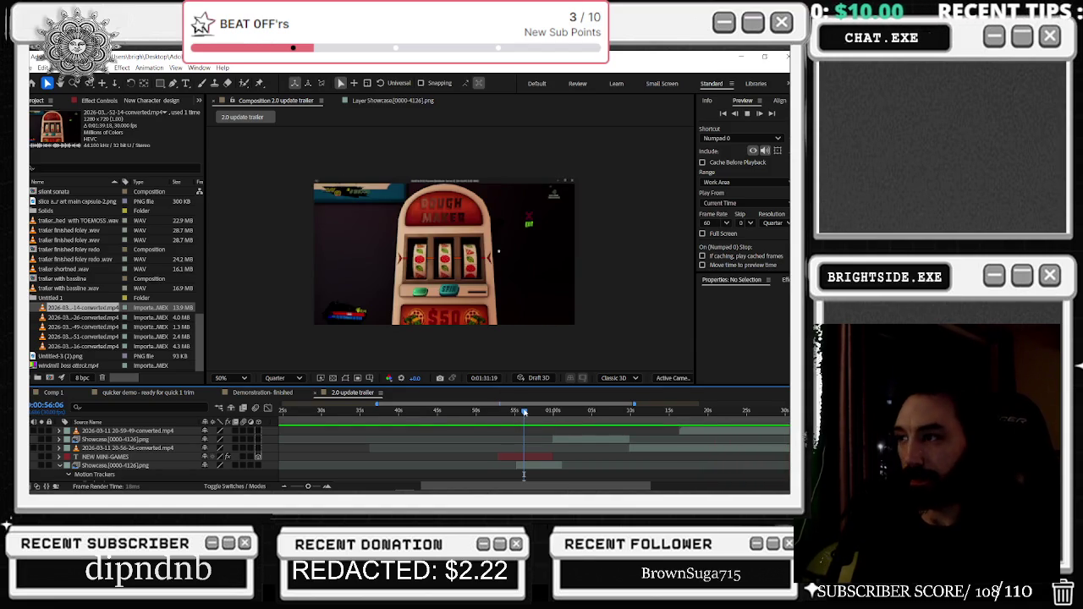
Preview the trailer from the doorway shot at 1:07:25
left_click(575, 414)
left_click_drag(575, 415, 357, 411)
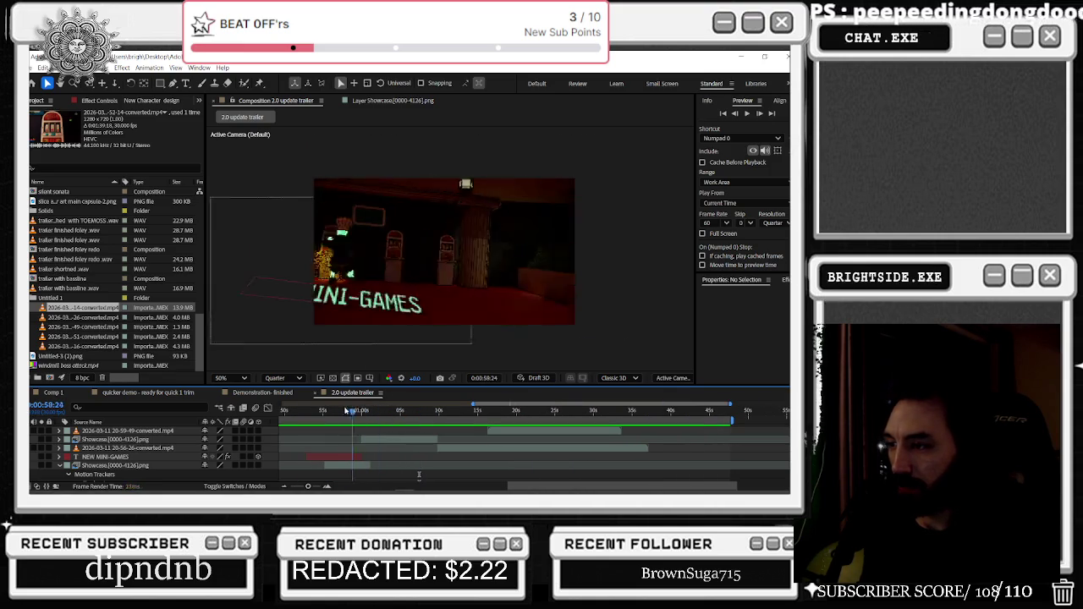
mouse_move(357, 411)
left_mouse_down()
mouse_move(440, 411)
mouse_move(423, 411)
left_mouse_up()
key("space")
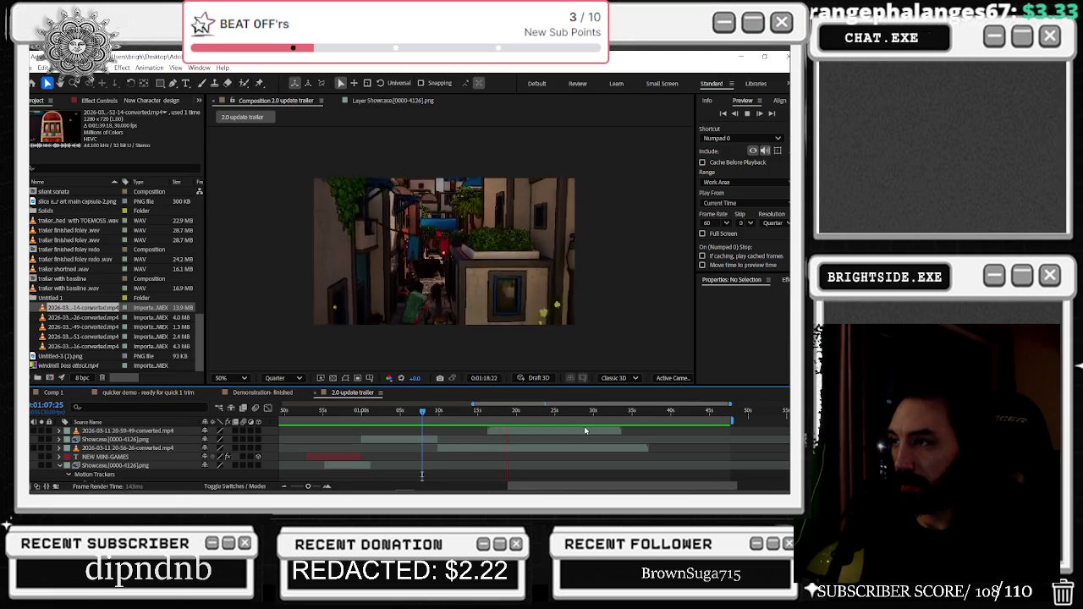
scroll(539, 452, "up", 3)
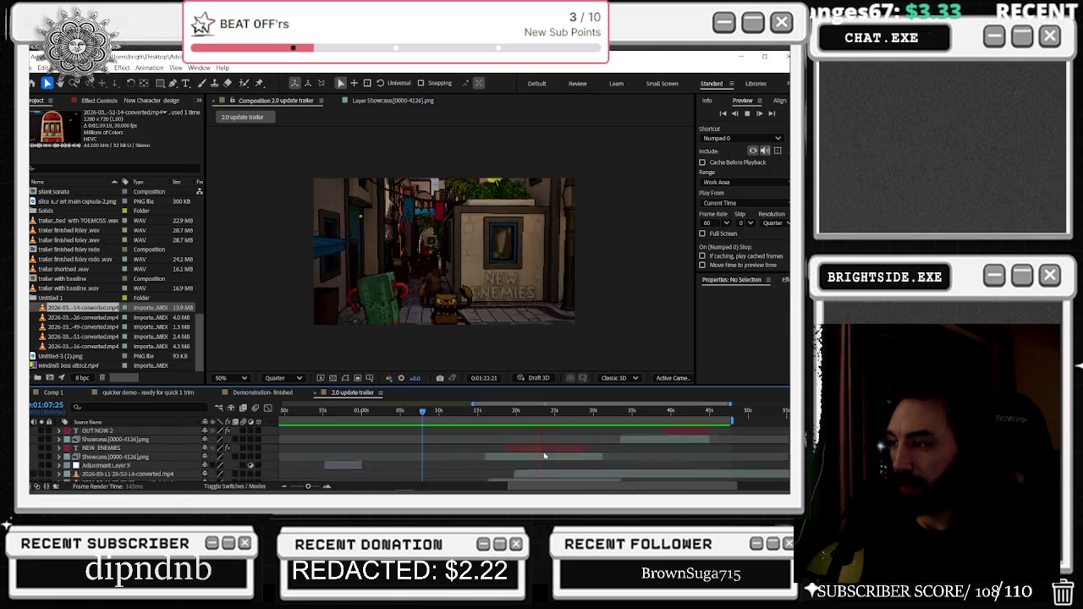
key("space")
Replay from 1:09:07, then slide the 20-59-49 wheel clip slightly earlier
left_click(426, 413)
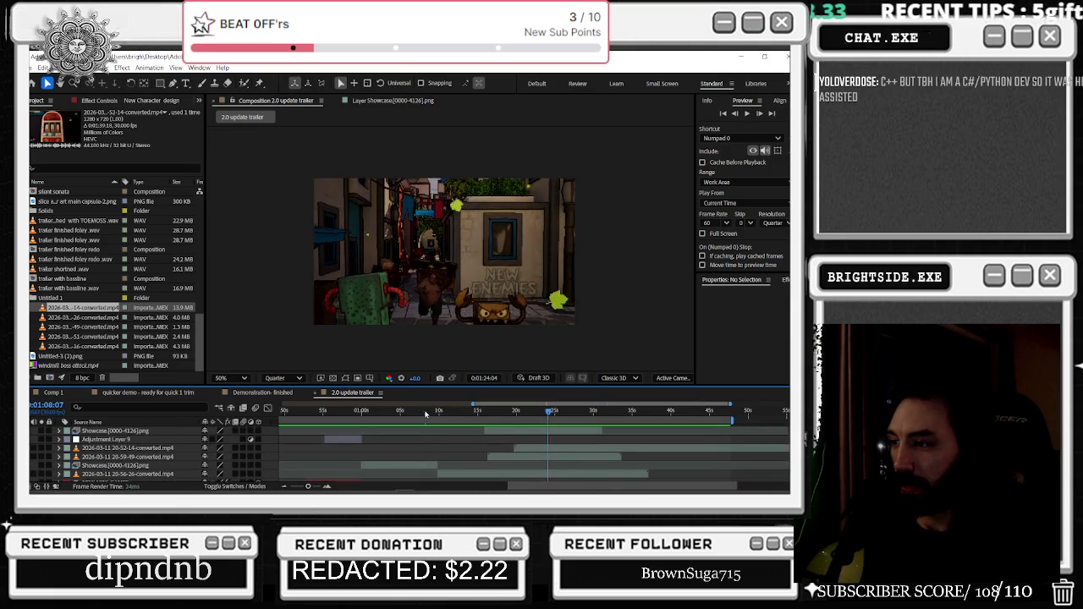
key("space")
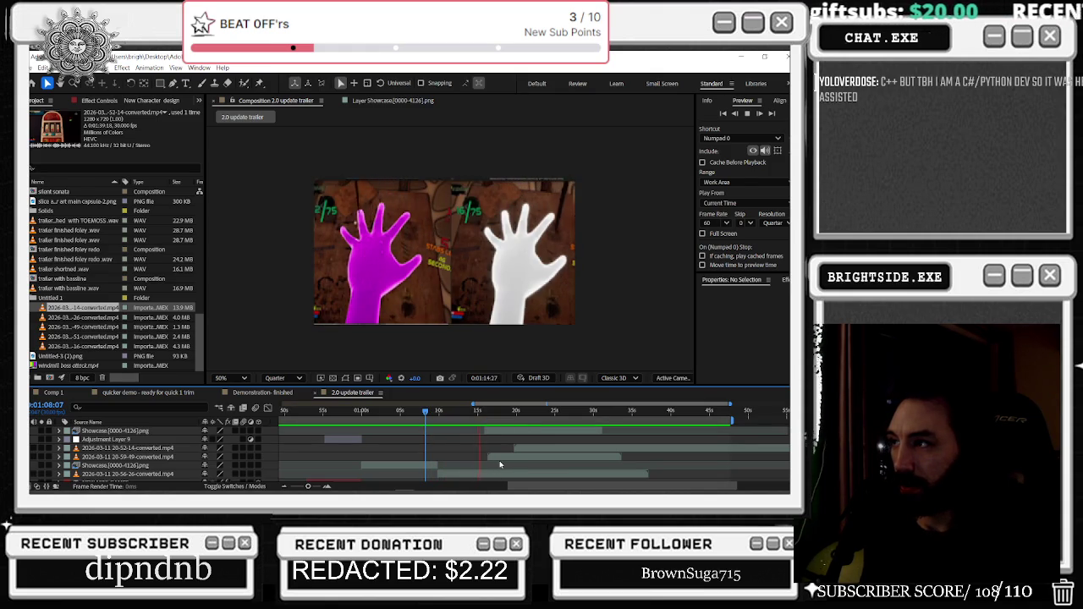
key("space")
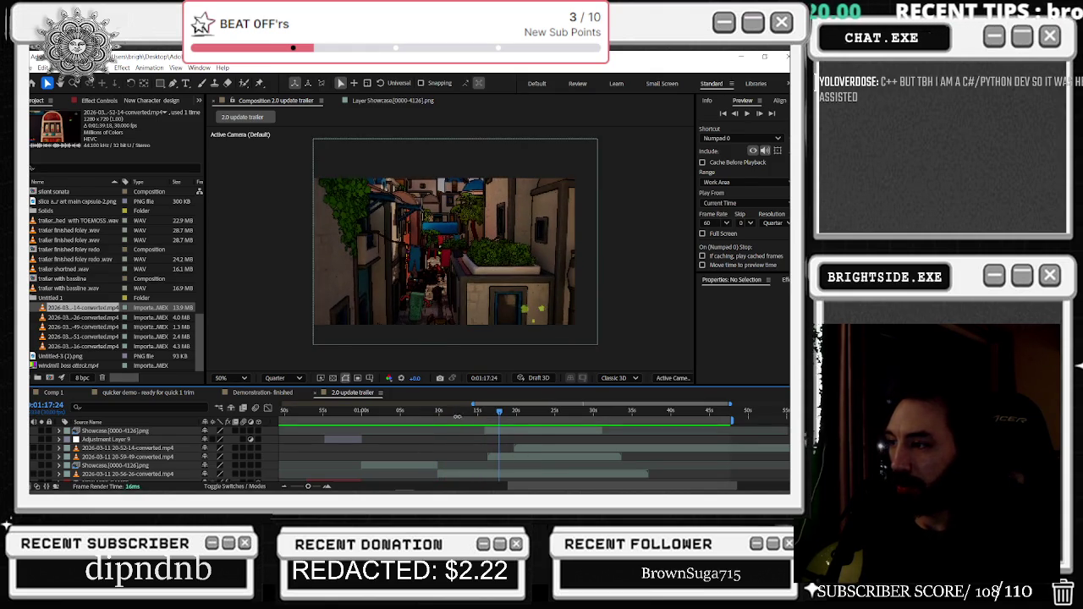
mouse_move(489, 455)
left_mouse_down()
mouse_move(450, 462)
mouse_move(479, 458)
left_mouse_up()
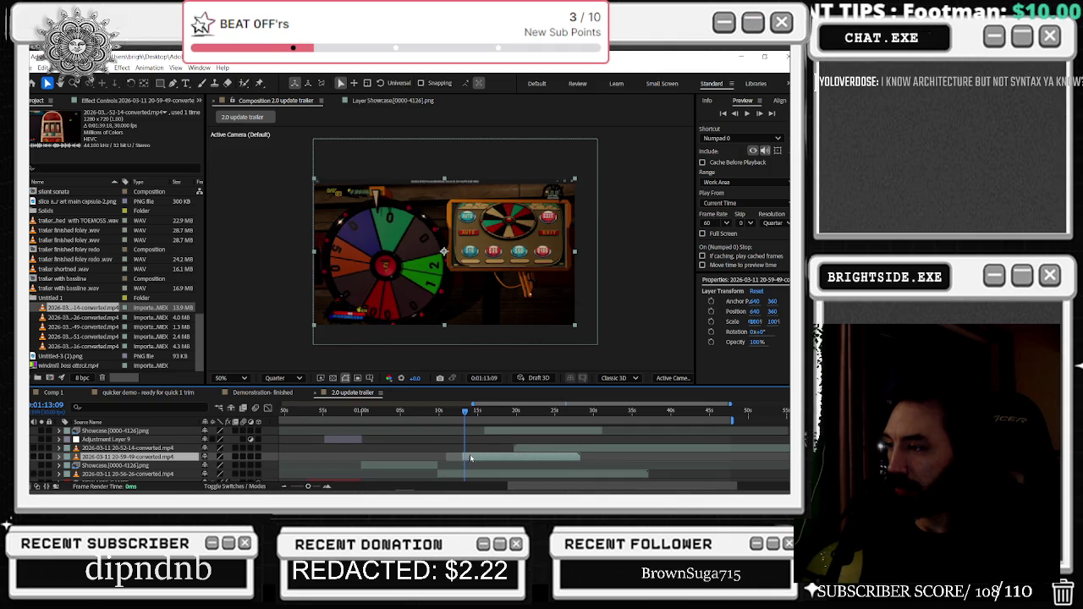
key("space")
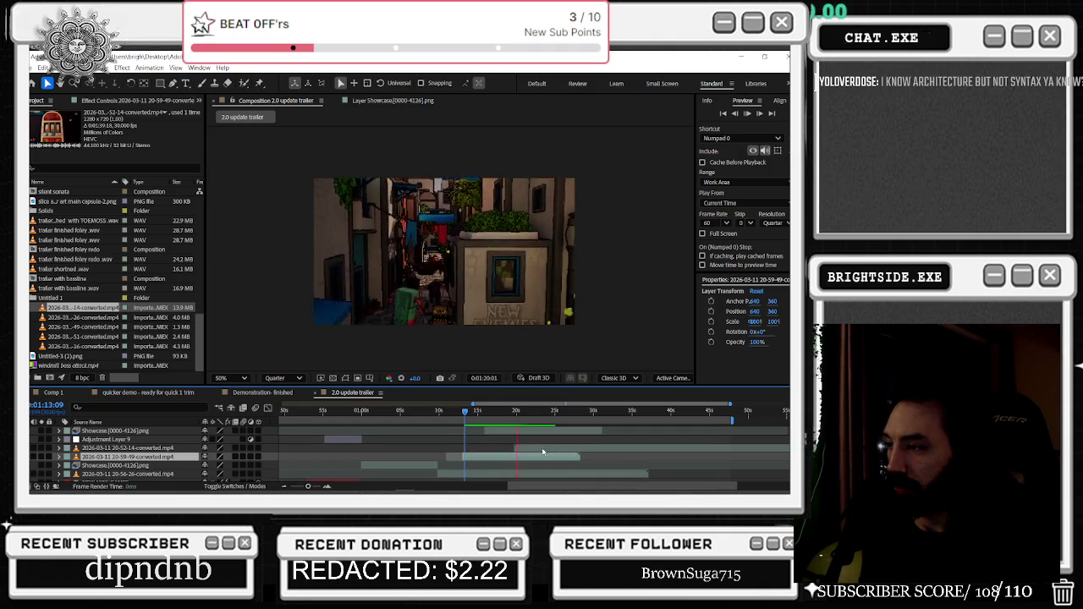
Drag the NEW ENEMIES, OUT NOW and Showcase layers later, then narrow selection to two layers
scroll(534, 448, "up", 2)
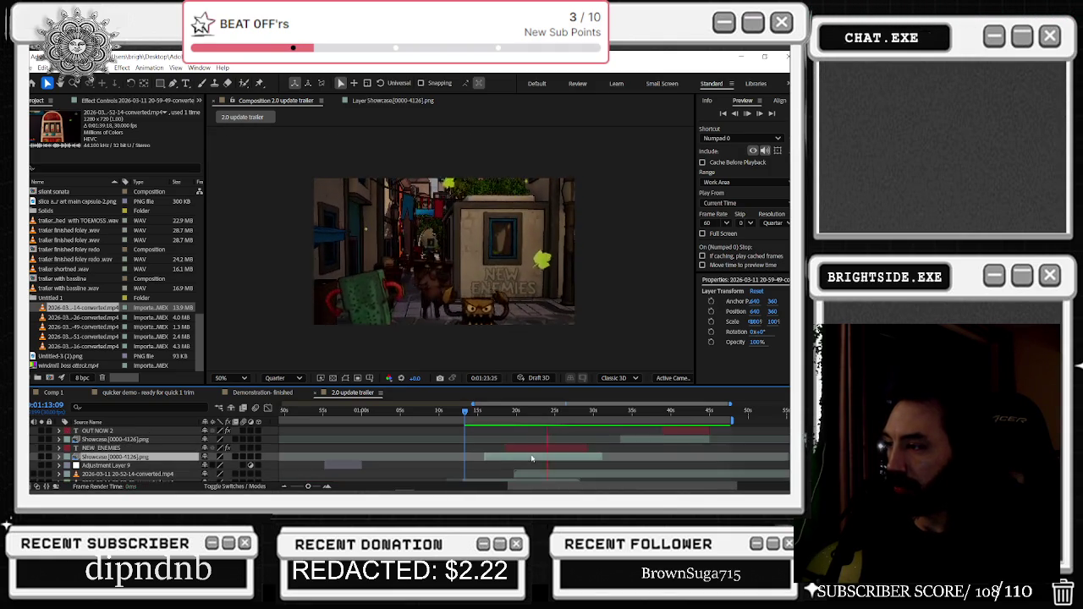
scroll(696, 454, "up", 2)
scroll(698, 455, "down", 3)
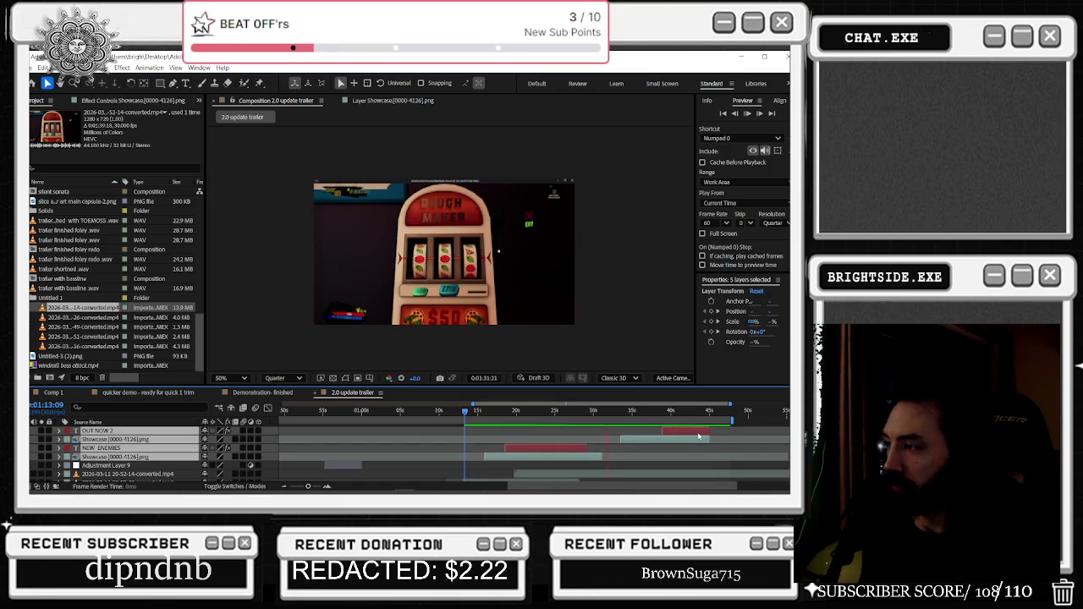
left_click_drag(688, 442, 708, 443)
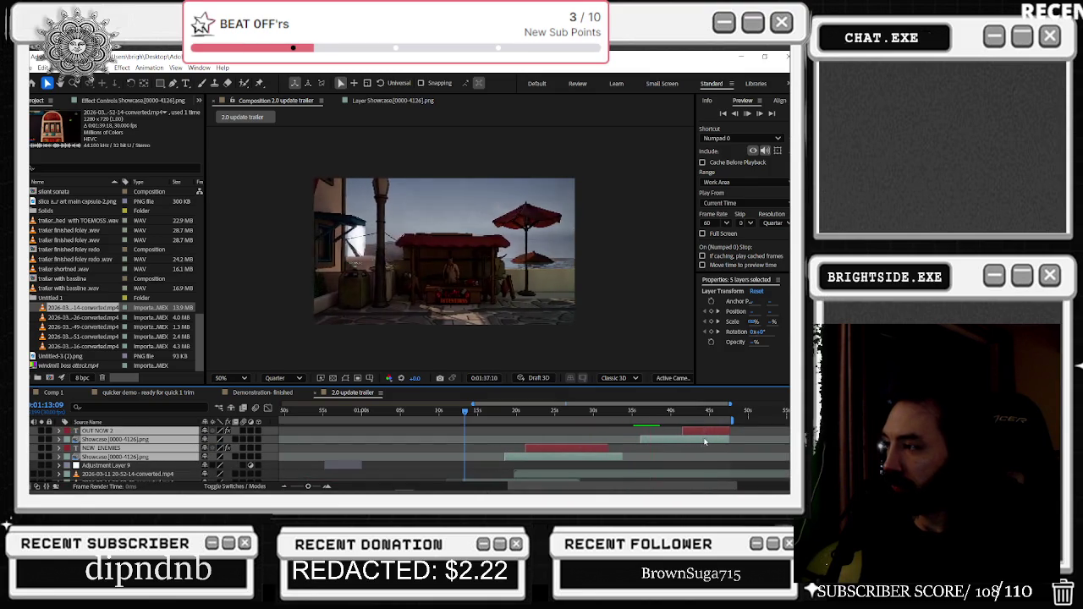
key("space")
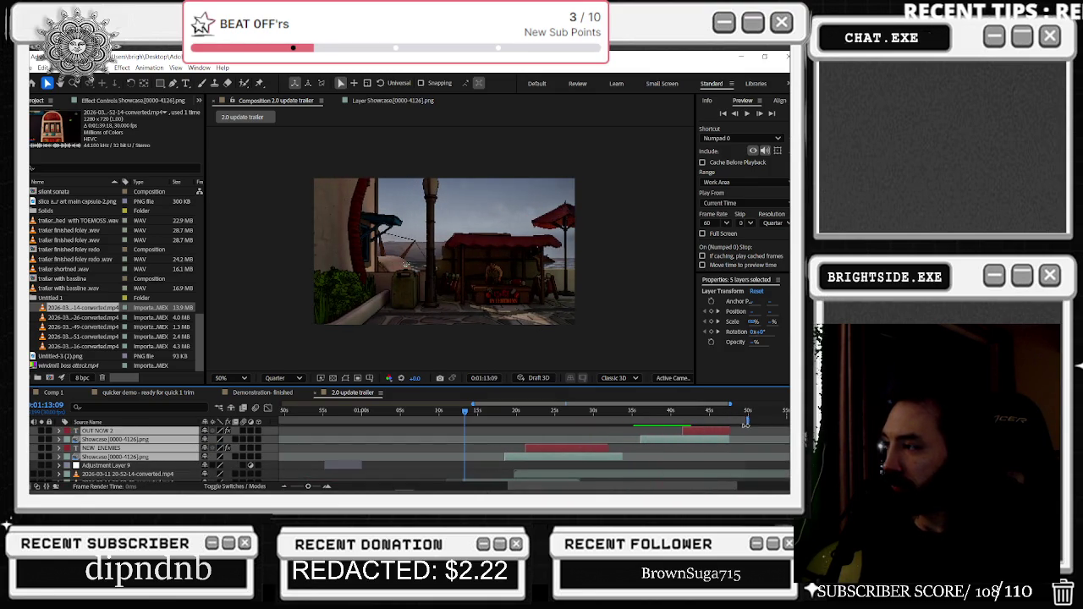
left_click_drag(733, 434, 742, 434)
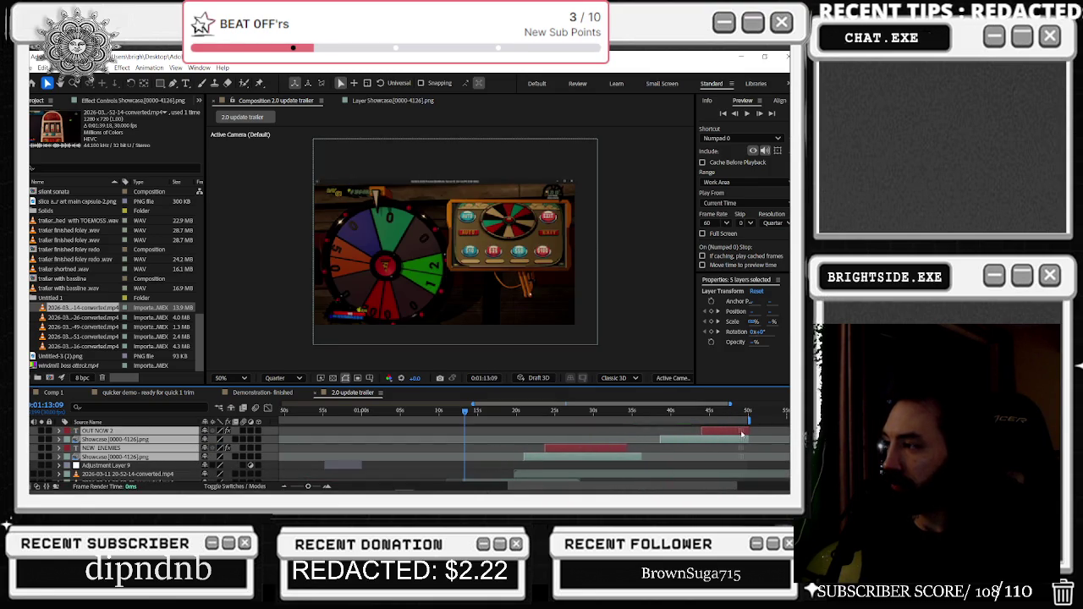
left_click(599, 462)
left_click(602, 456)
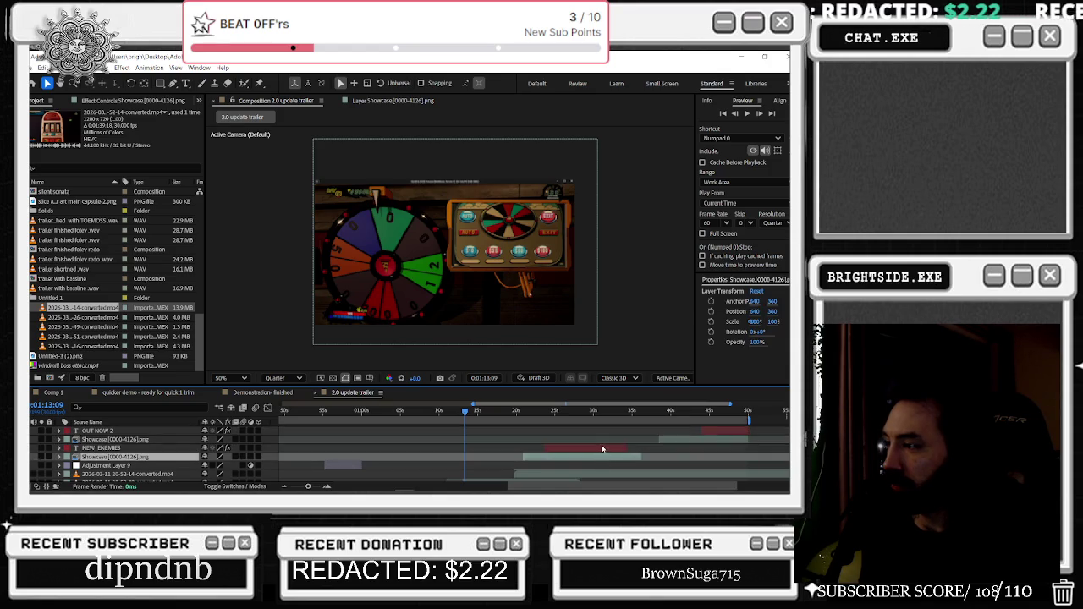
left_click(608, 448, "ctrl")
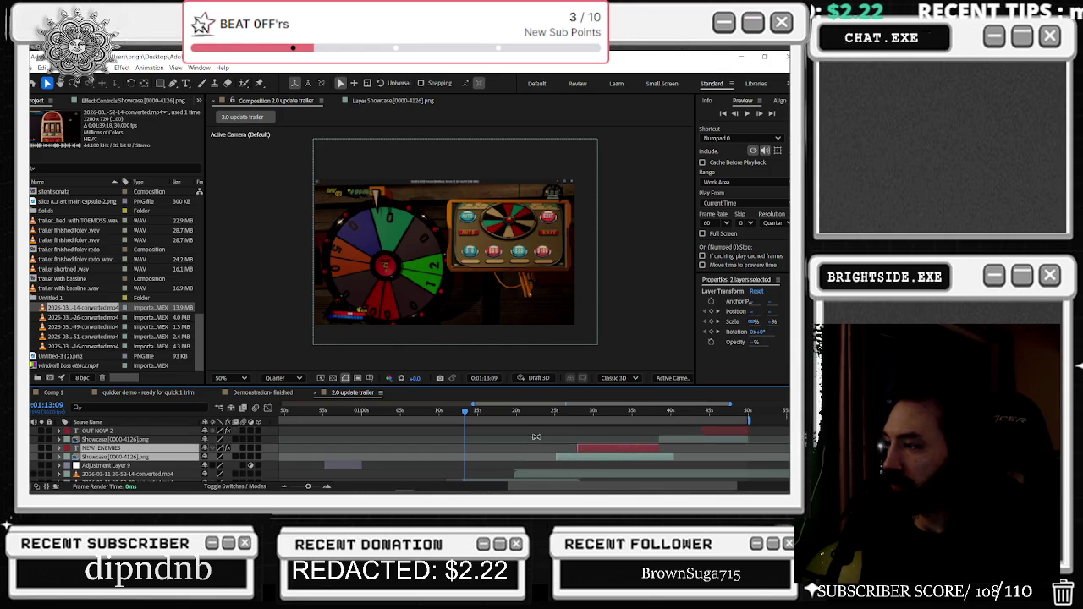
scroll(537, 436, "down", 2)
left_click_drag(464, 413, 554, 414)
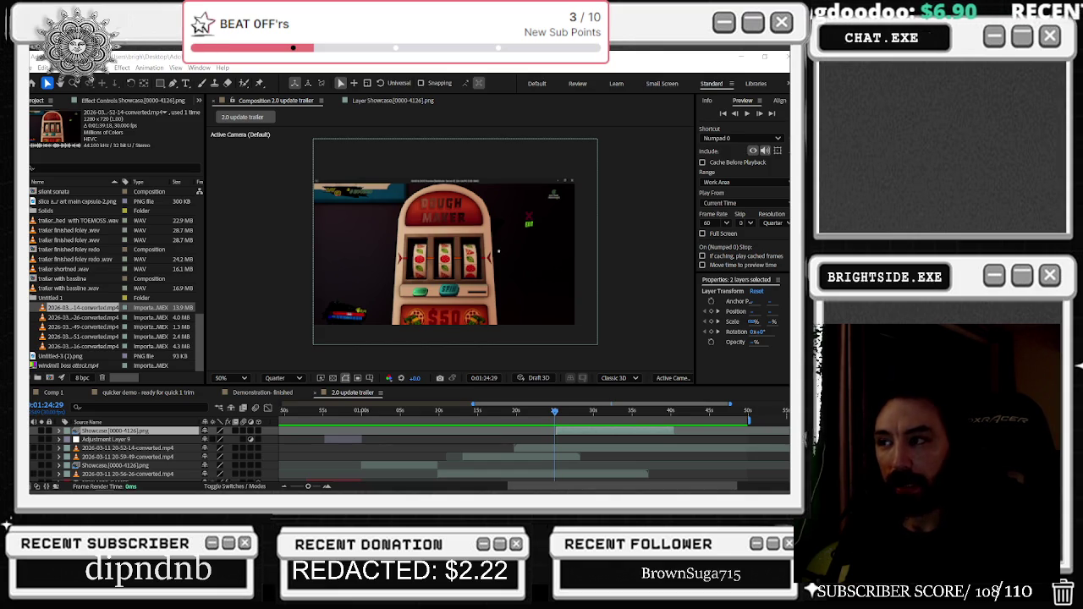
mouse_move(554, 413)
left_mouse_down()
mouse_move(636, 427)
mouse_move(506, 445)
left_mouse_up()
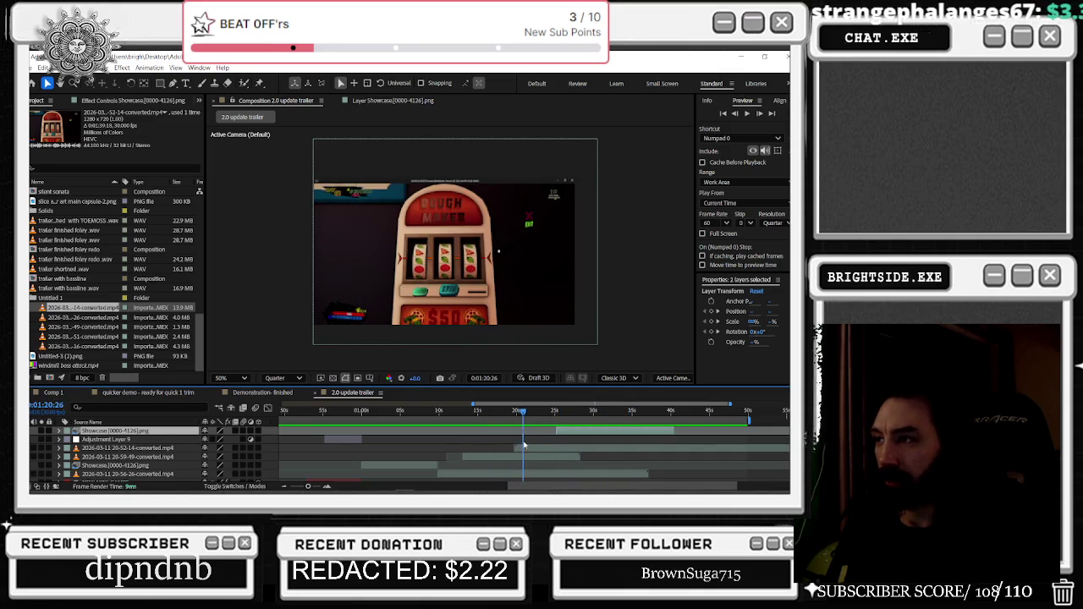
left_click_drag(515, 445, 539, 441)
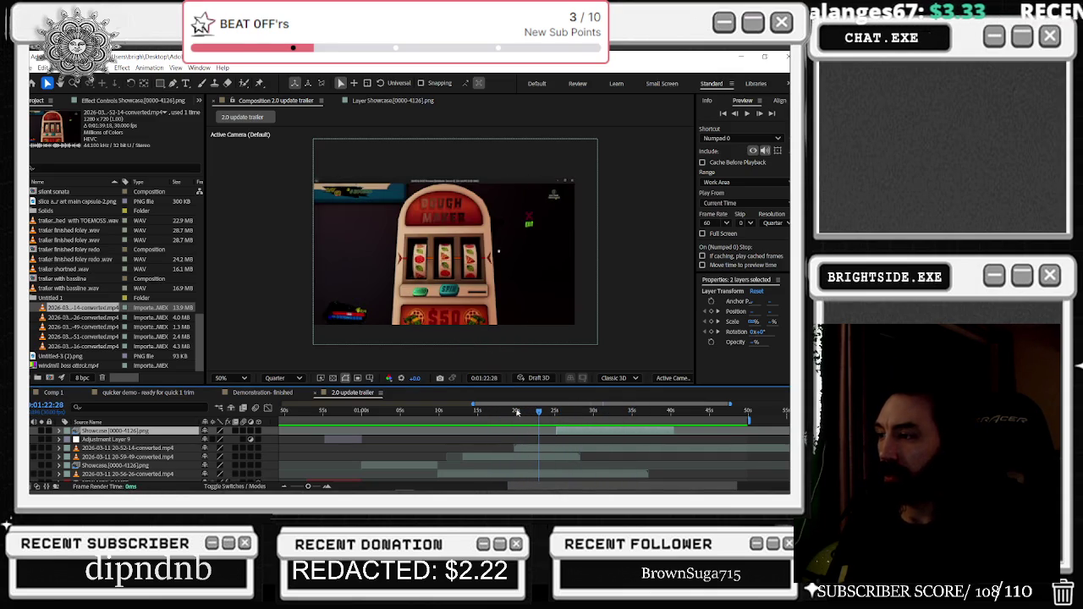
Inspect the 20-52-14 slot-machine cut around 1:21, removing an accidental duplicate layer
left_click(508, 415)
mouse_move(510, 417)
left_mouse_down()
mouse_move(535, 415)
mouse_move(493, 446)
left_mouse_up()
left_click(527, 450)
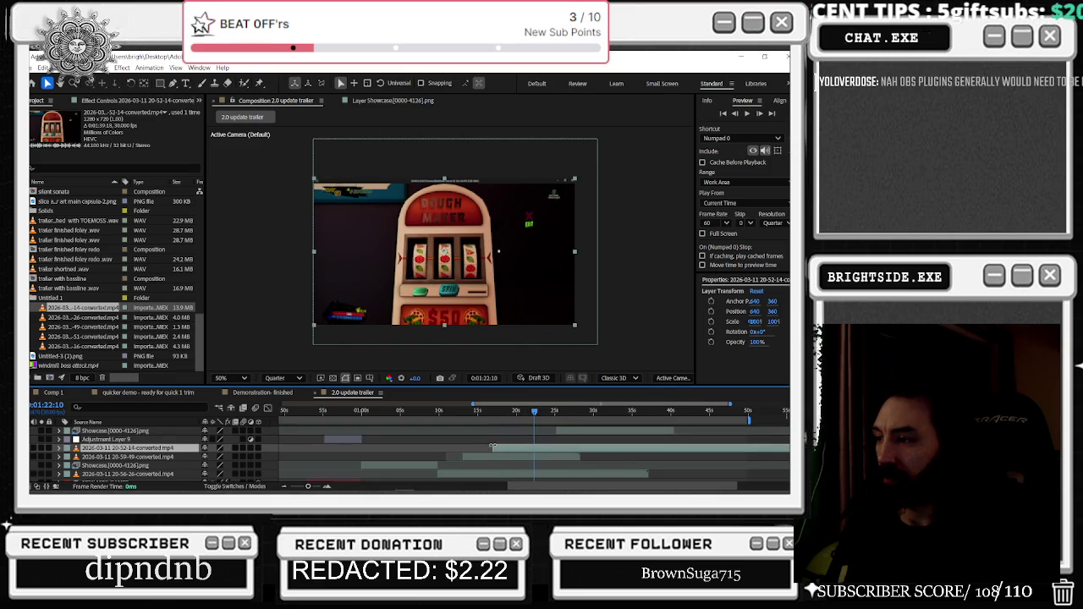
mouse_move(530, 415)
left_mouse_down()
mouse_move(513, 415)
mouse_move(550, 421)
mouse_move(524, 429)
left_mouse_up()
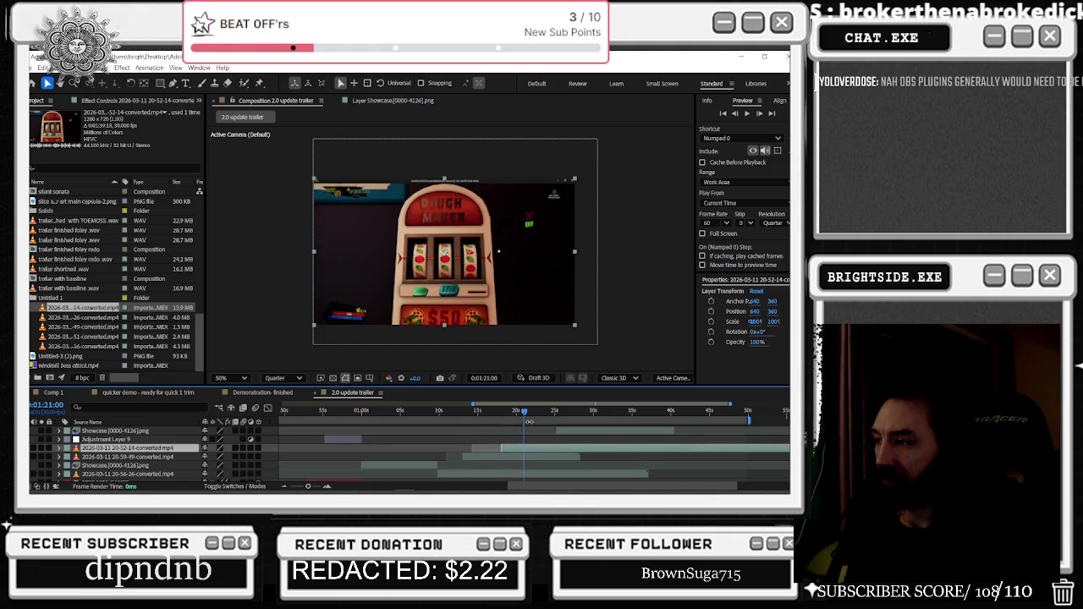
mouse_move(531, 414)
left_mouse_down()
mouse_move(548, 417)
mouse_move(528, 421)
left_mouse_up()
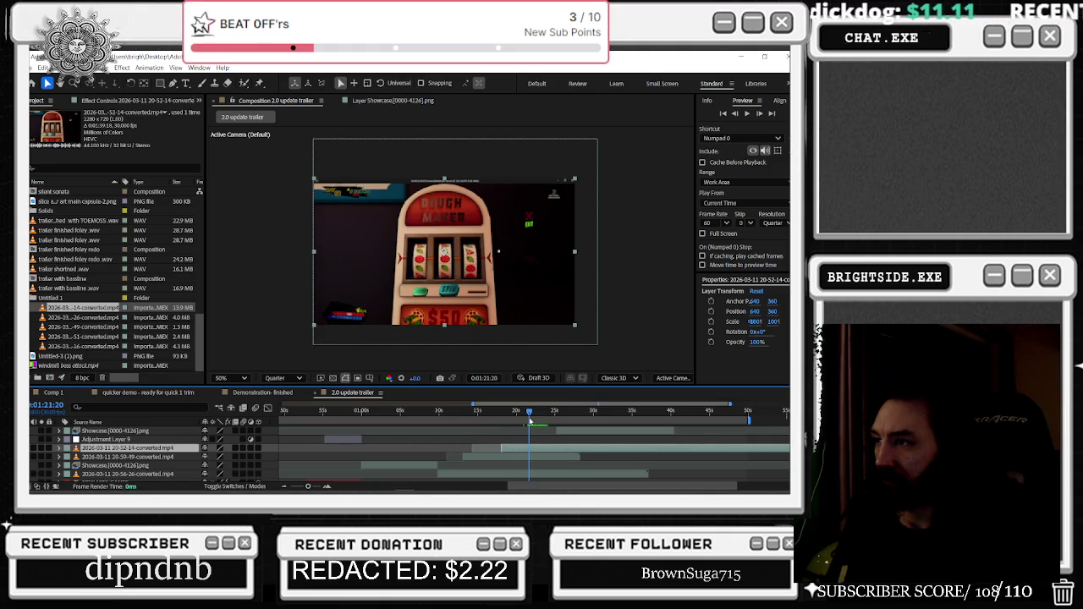
key("ctrl+d")
key("Delete")
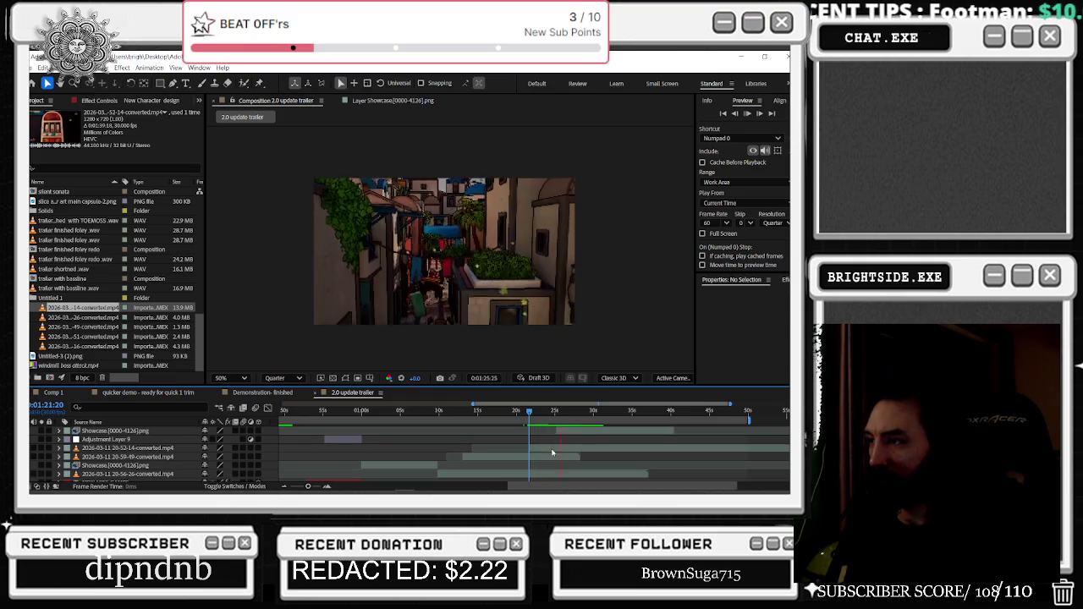
Shift the NEW ENEMIES and Showcase layers slightly earlier
left_click(576, 433)
scroll(635, 444, "down", 3)
scroll(634, 444, "down", 3)
left_click(653, 456, "shift")
left_click_drag(654, 455, 634, 455)
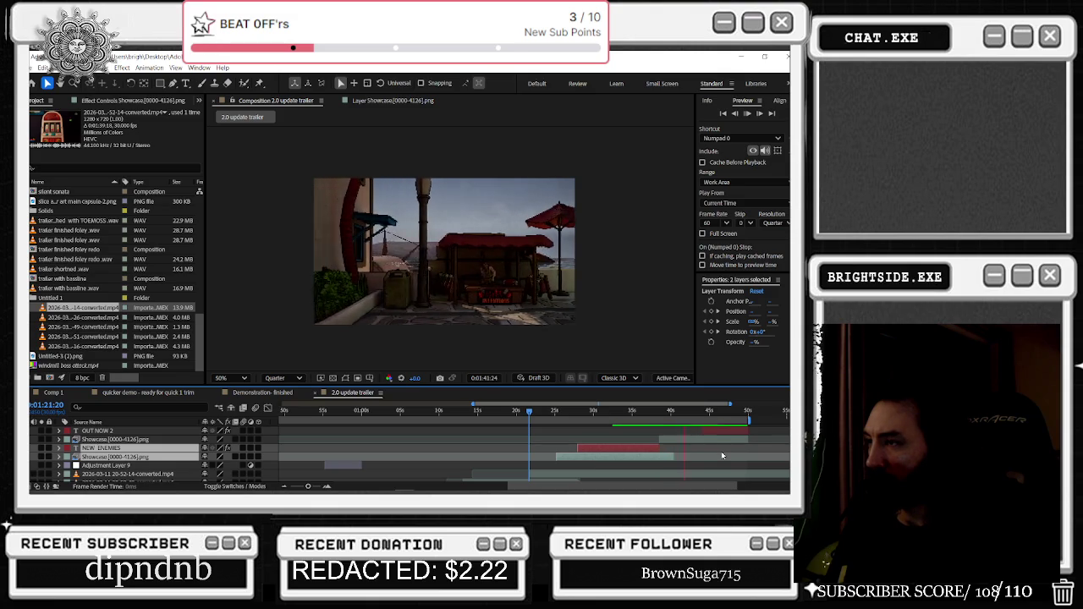
scroll(722, 455, "up", 3)
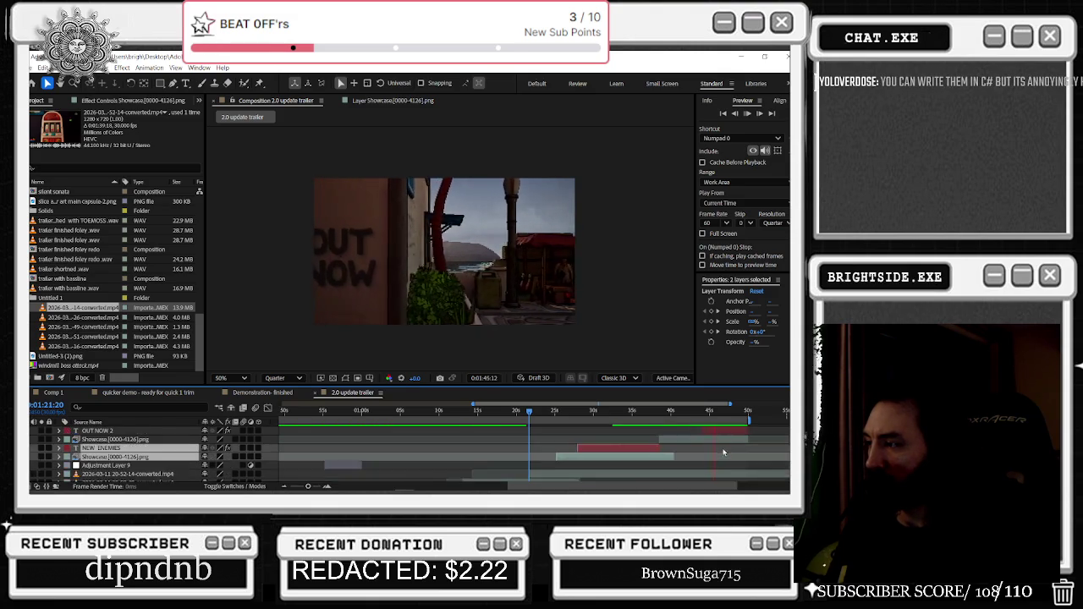
double_click(745, 448)
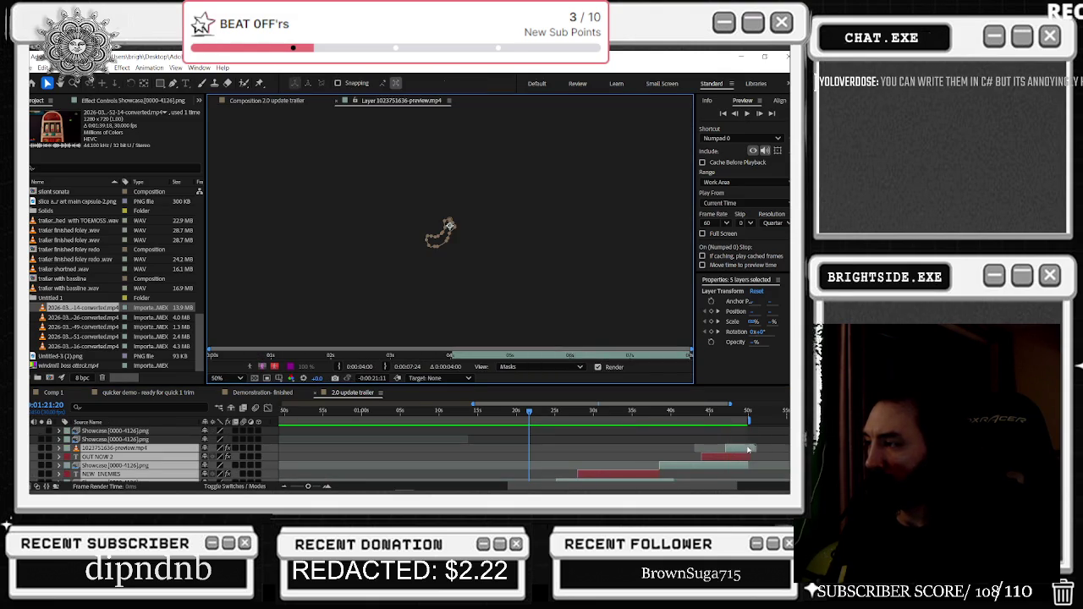
left_click(750, 449)
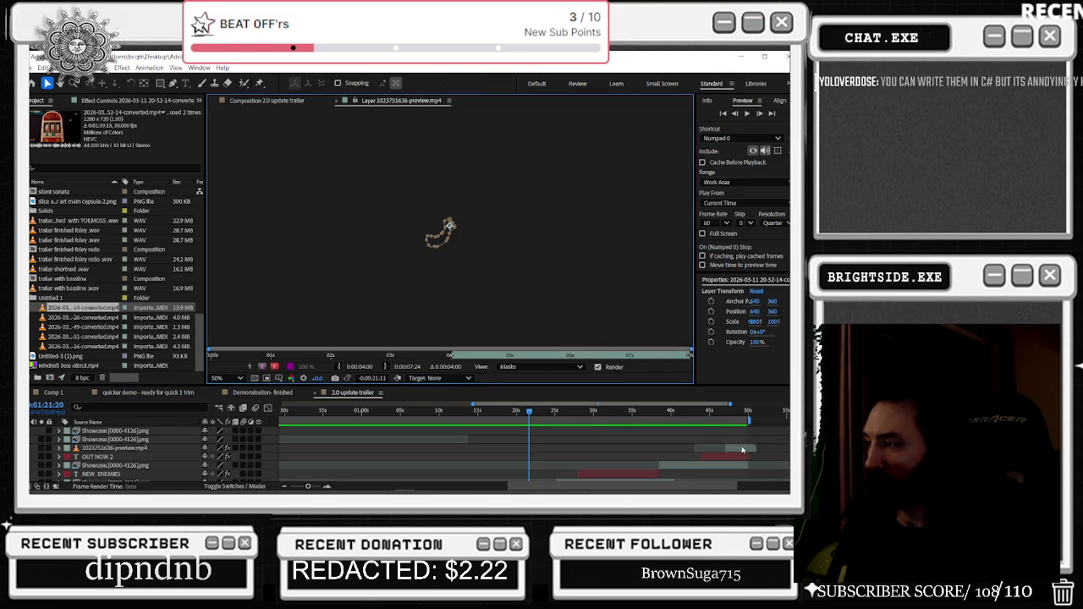
scroll(647, 453, "down", 3)
left_click(647, 453, "shift")
left_click_drag(635, 450, 670, 451)
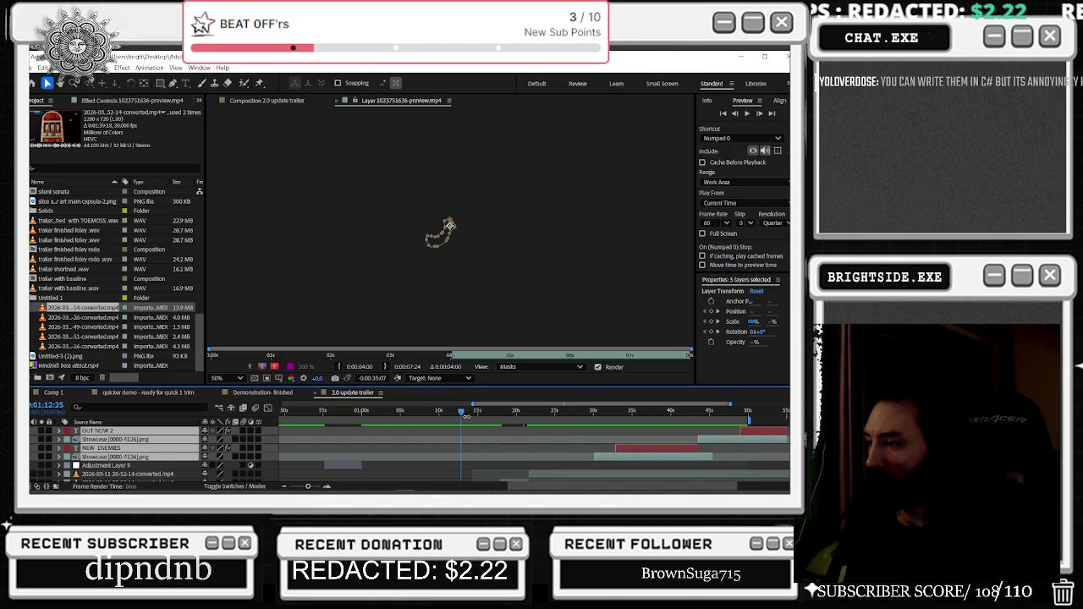
scroll(512, 430, "down", 3)
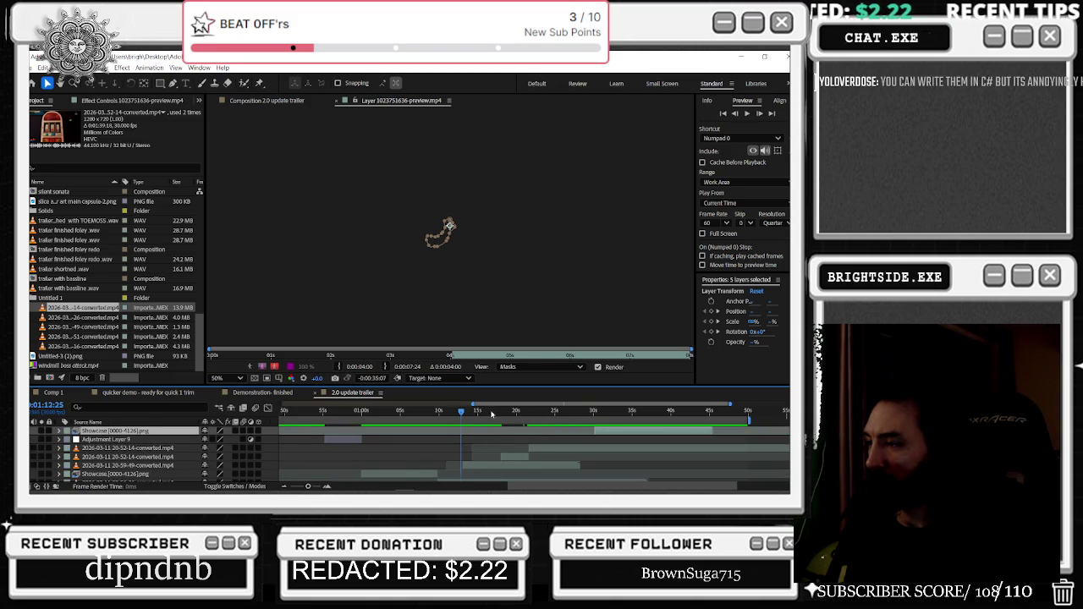
left_click(336, 101)
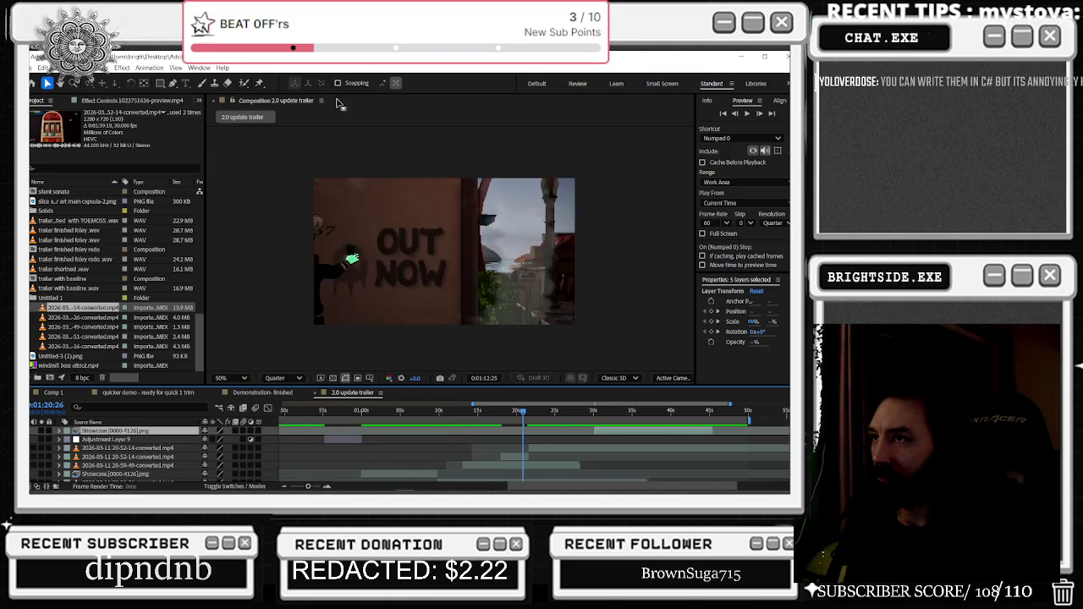
left_click(510, 413)
left_click_drag(531, 418, 532, 415)
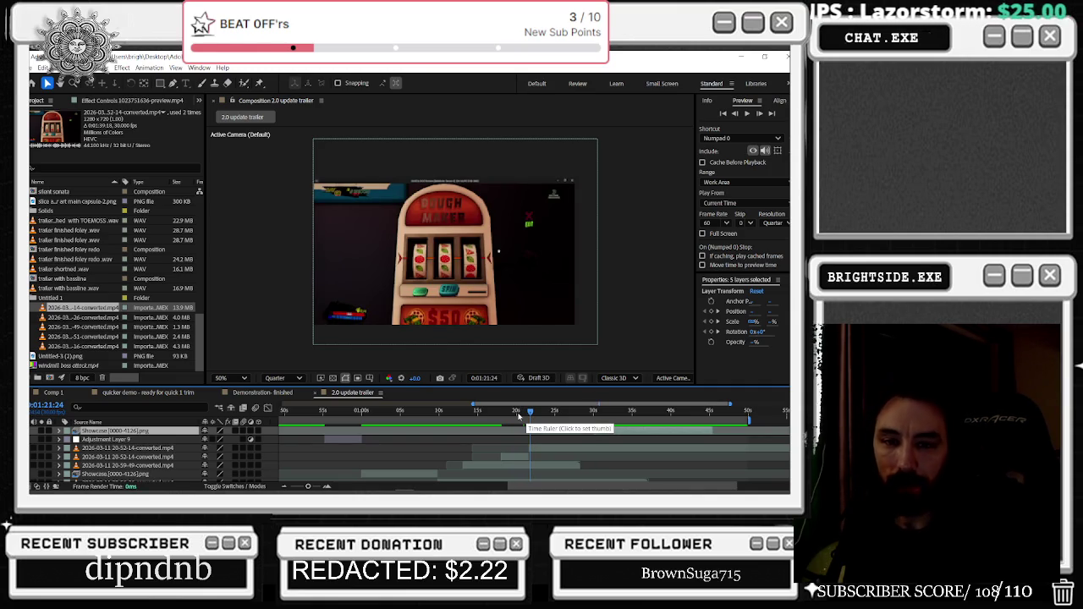
left_click(531, 413)
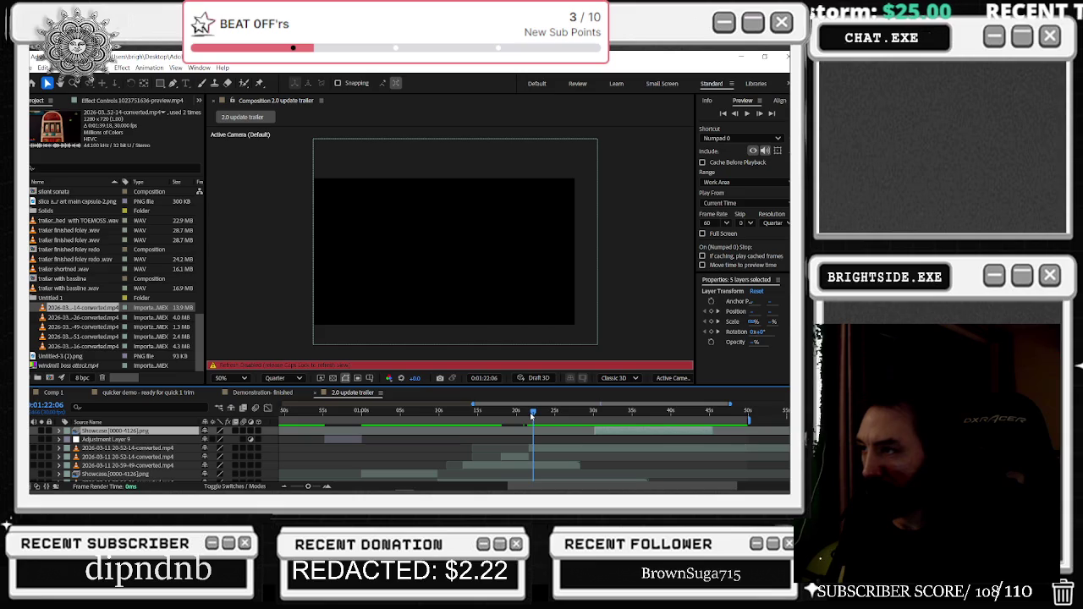
mouse_move(524, 417)
left_mouse_down()
mouse_move(500, 432)
mouse_move(518, 433)
mouse_move(462, 442)
left_mouse_up()
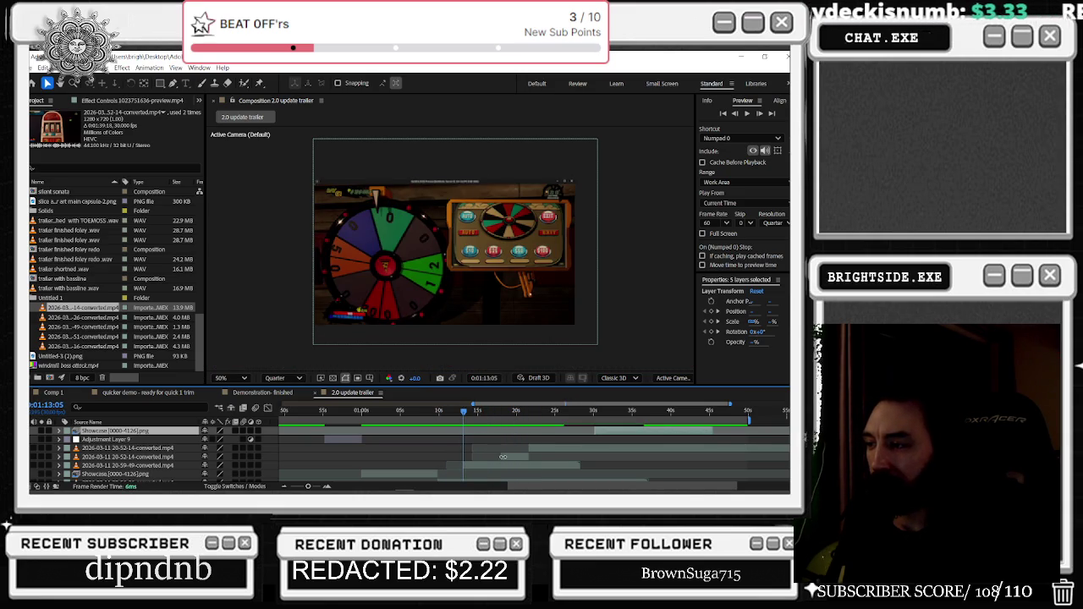
Shift the slot-machine clip and the next gameplay clip about a second later, checking at 1:18
left_click(486, 457)
left_click(504, 458)
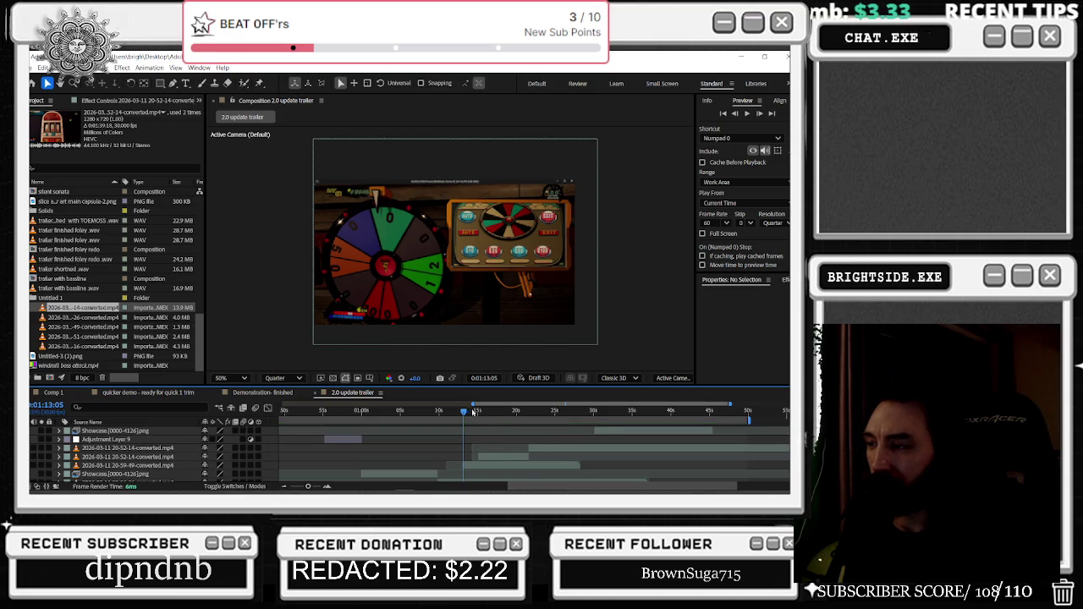
left_click_drag(475, 414, 502, 412)
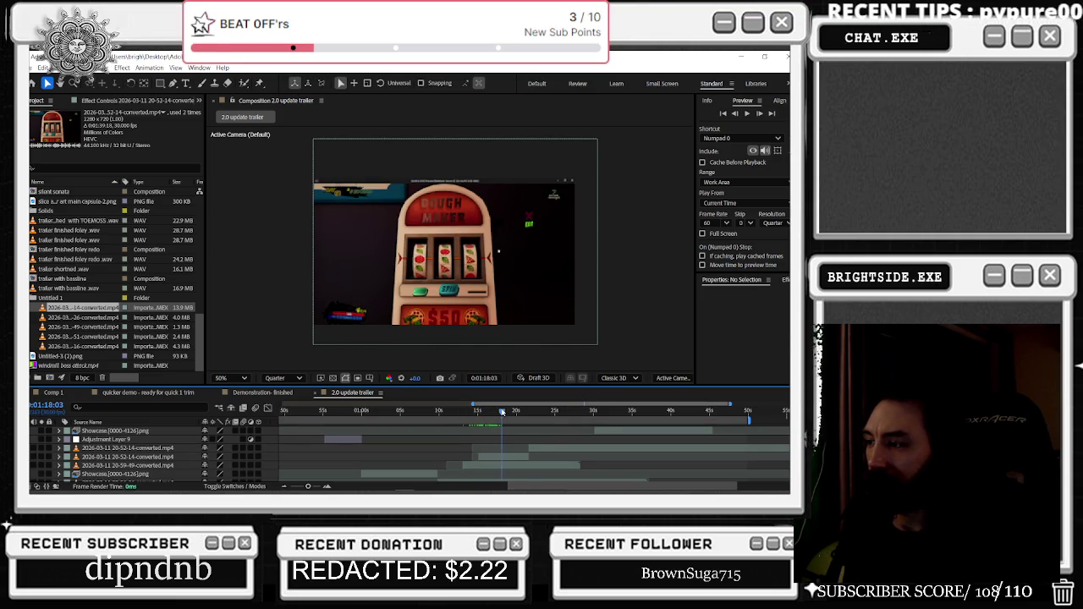
left_click(532, 454)
scroll(592, 457, "up", 2)
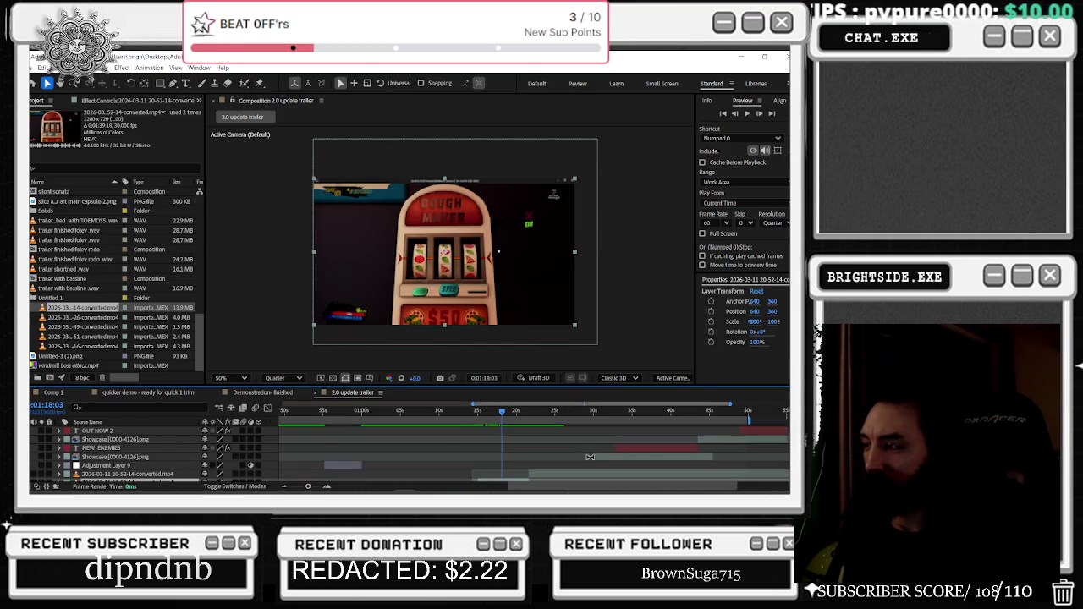
scroll(612, 453, "down", 2)
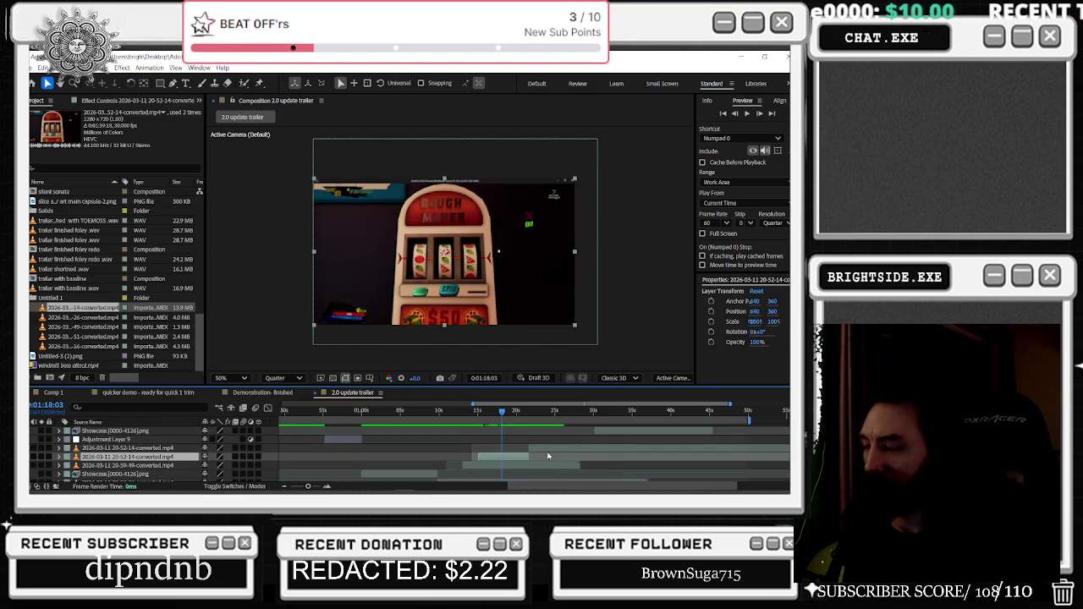
left_click(544, 449, "shift")
left_click_drag(544, 450, 566, 448)
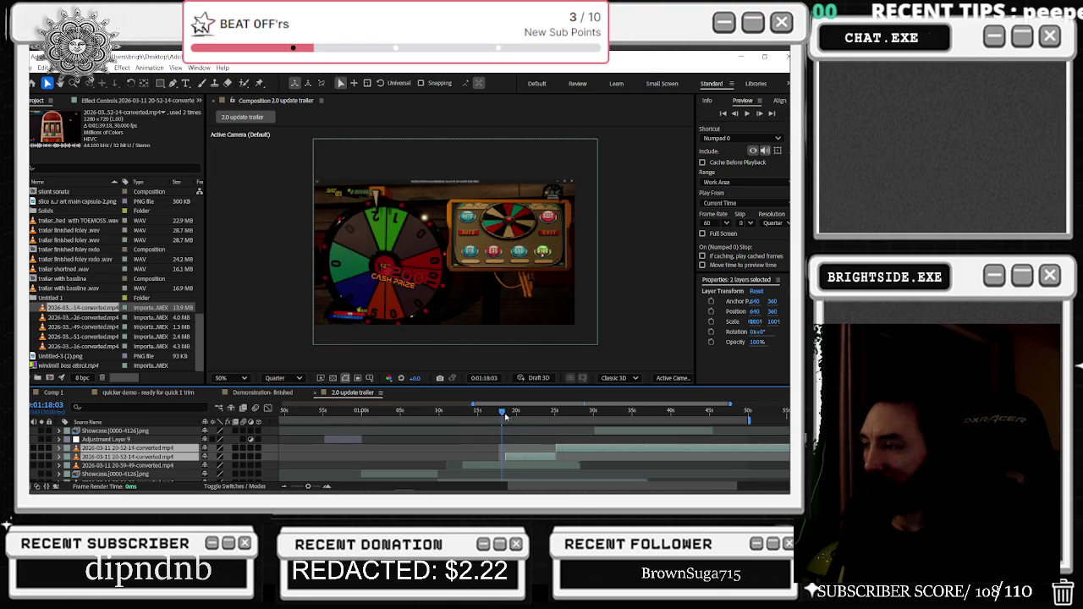
left_click_drag(508, 415, 522, 412)
left_click_drag(477, 412, 442, 405)
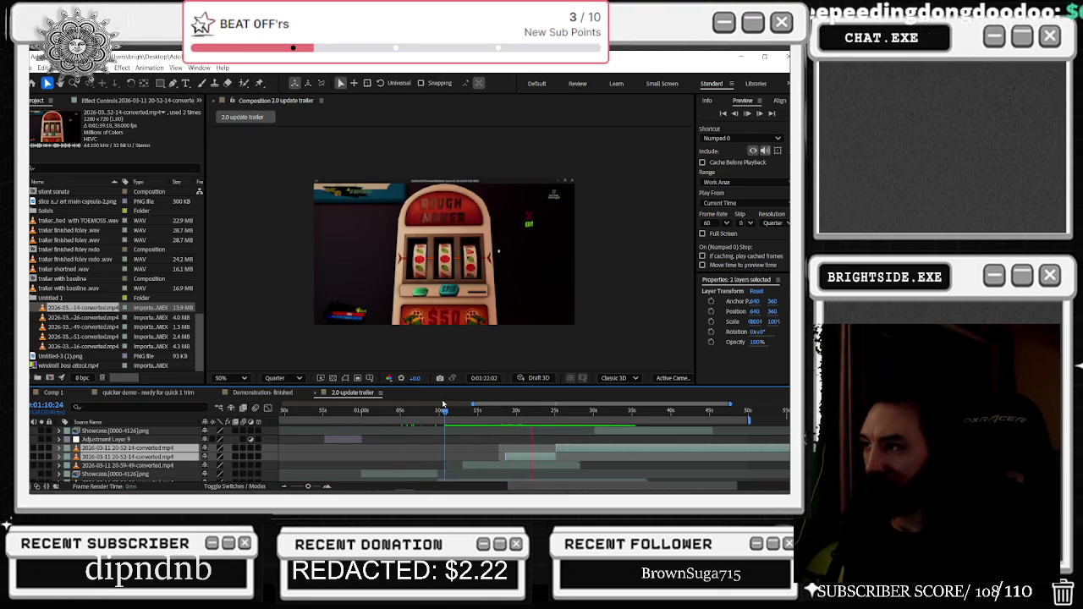
left_click(399, 410)
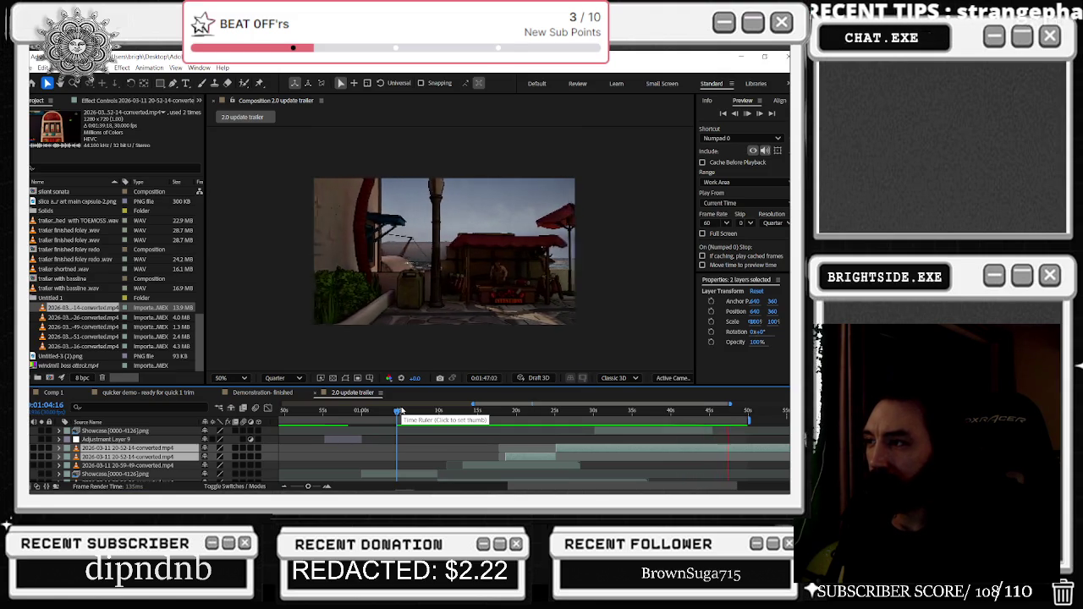
key("space")
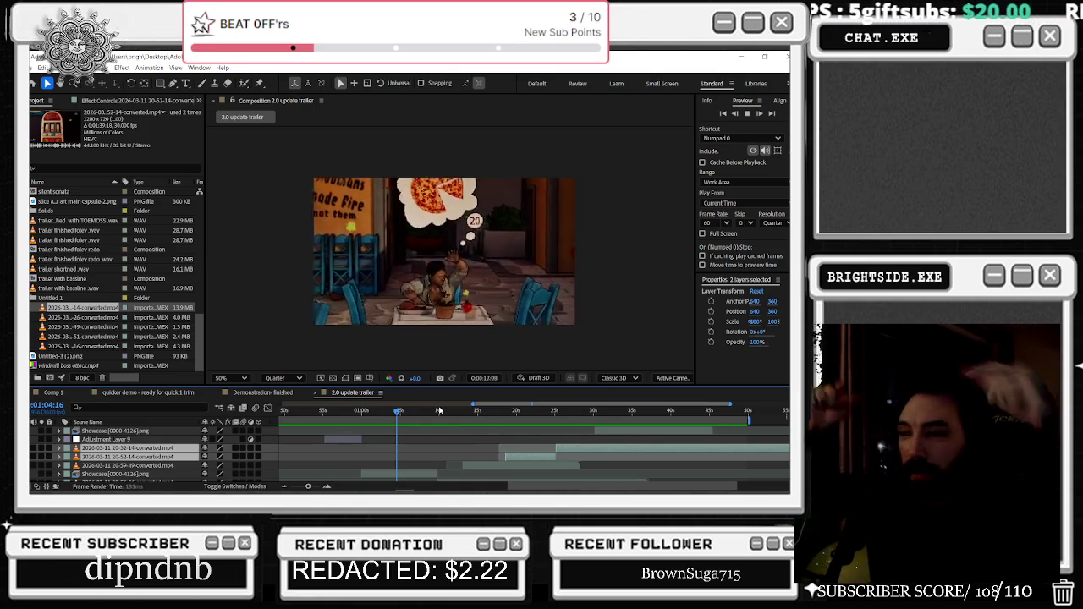
left_click(578, 457)
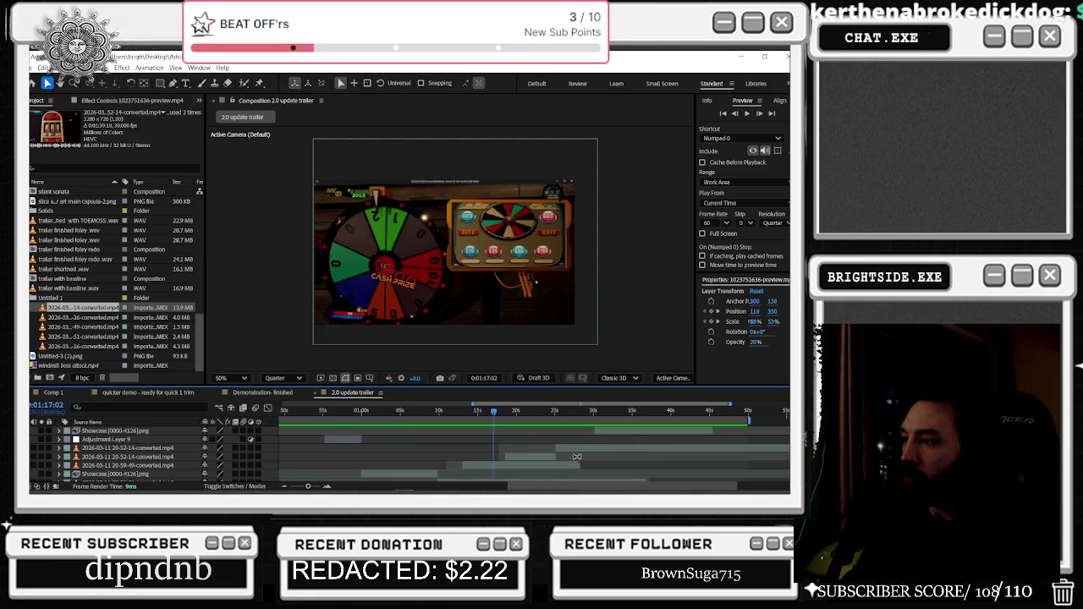
left_click(535, 458)
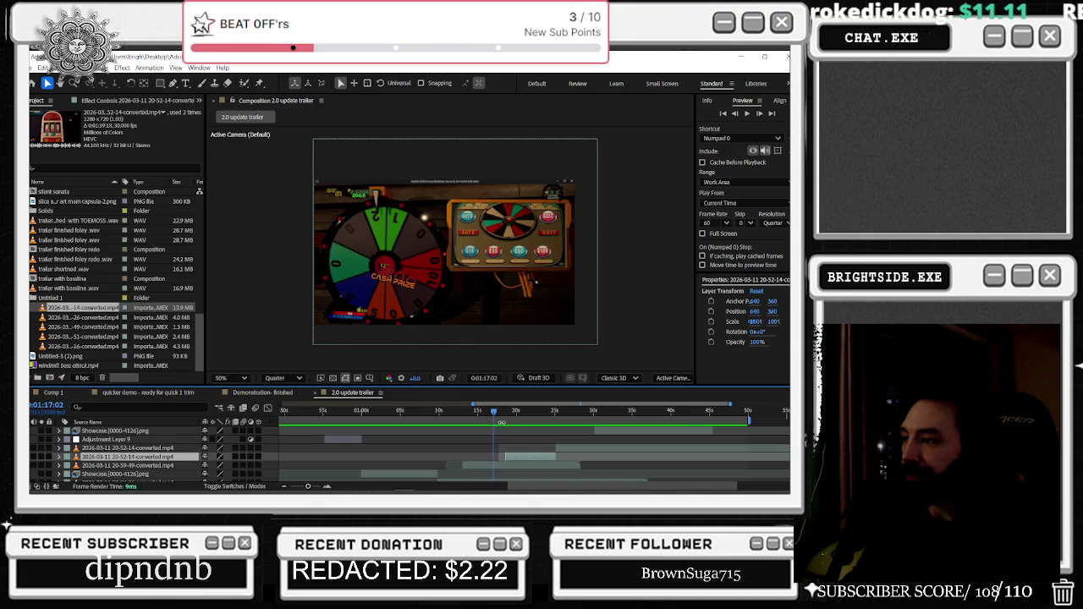
left_click(755, 448)
scroll(755, 448, "up", 2)
scroll(757, 446, "down", 1)
scroll(761, 445, "down", 1)
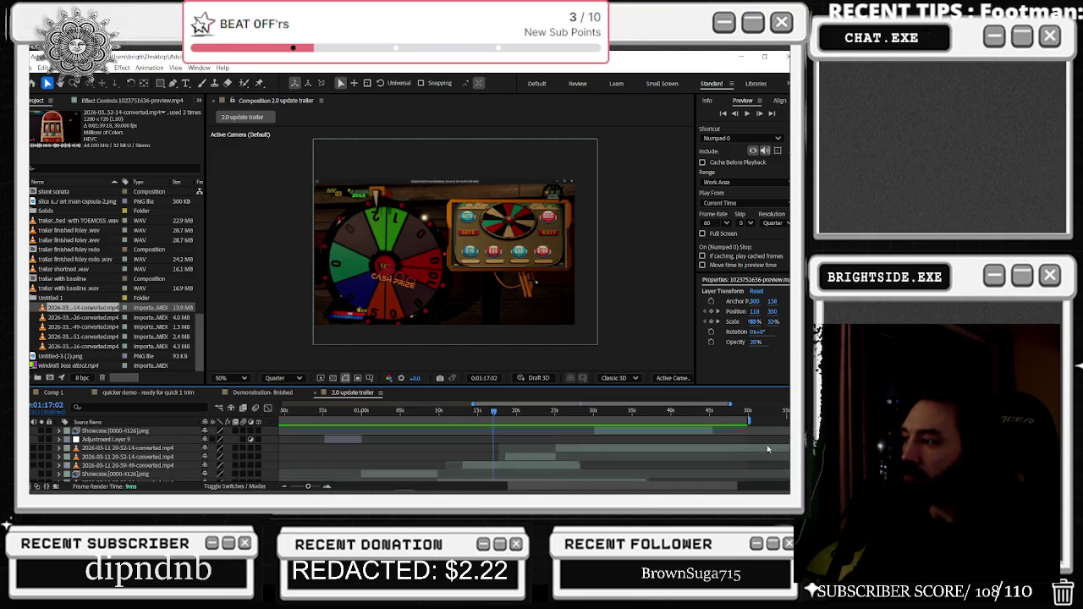
scroll(771, 442, "up", 2)
left_click(766, 436)
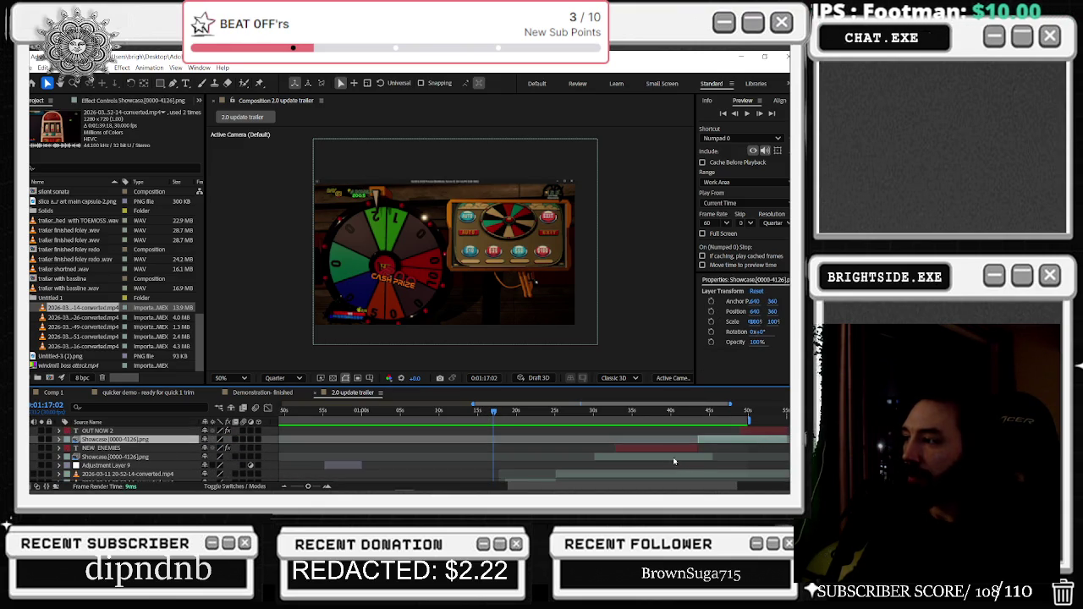
scroll(778, 451, "down", 1)
left_click(780, 453)
scroll(781, 453, "up", 1)
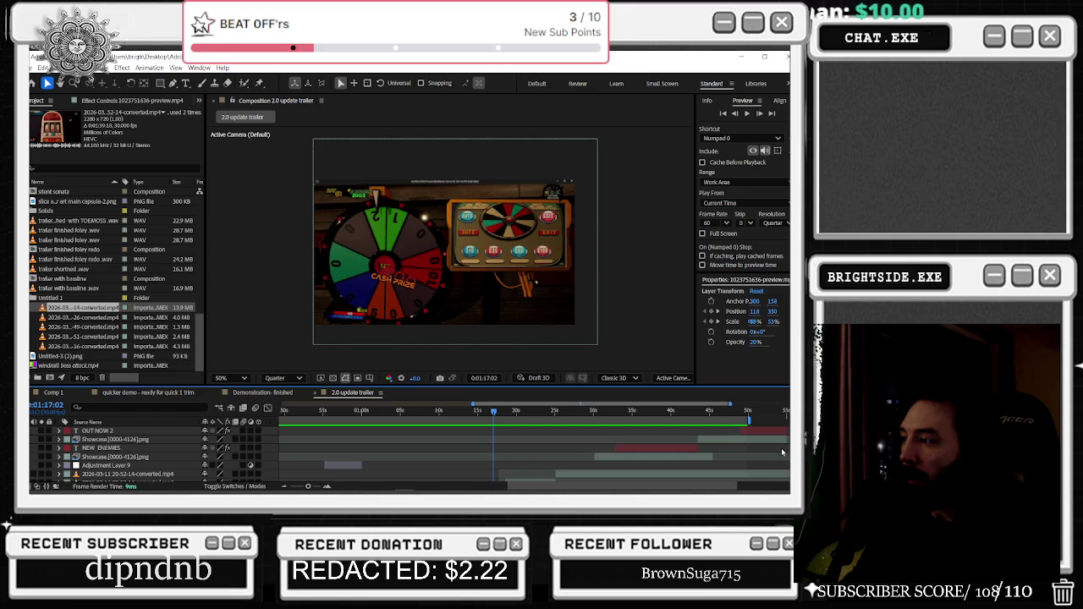
scroll(686, 457, "down", 1)
left_click(543, 466)
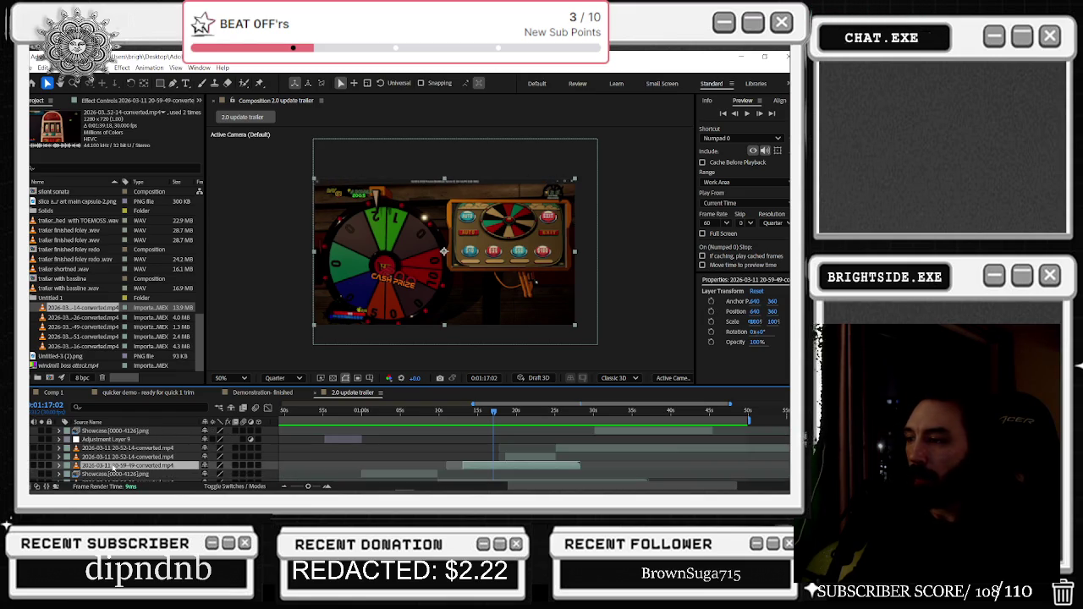
scroll(135, 466, "up", 5)
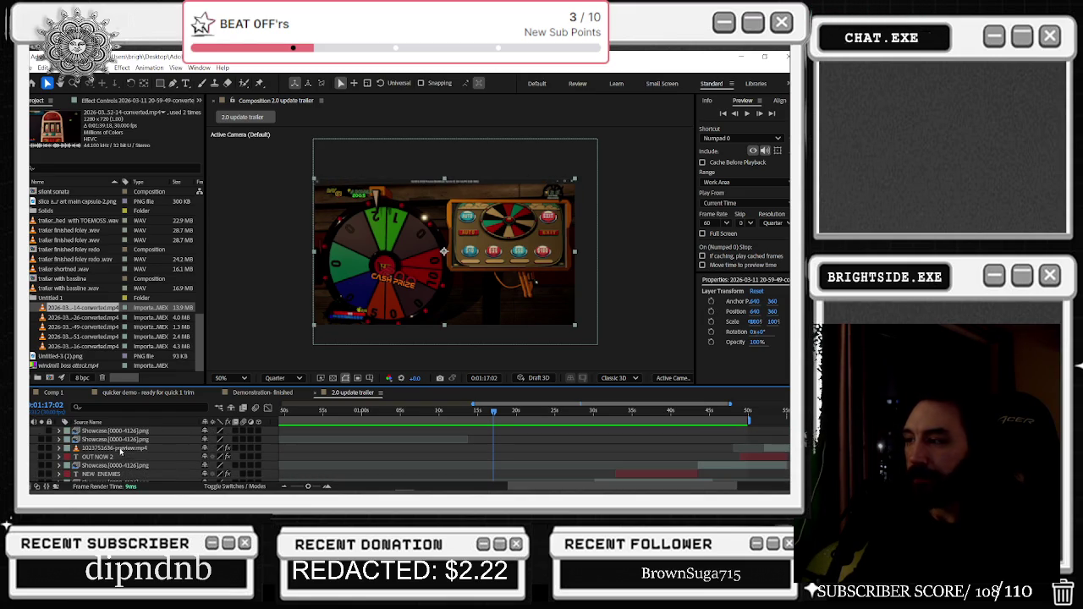
left_click(118, 441)
left_click(120, 449)
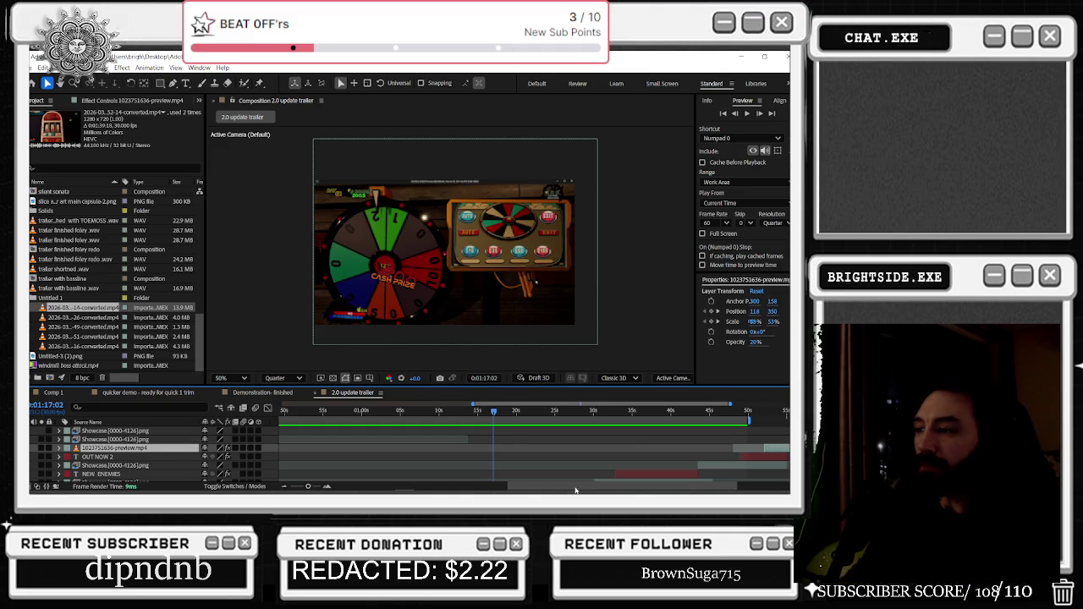
At 1:19:29, slide the 20-52-14 slot-machine clip earlier so Dough Maker shows
left_click_drag(491, 411, 453, 410)
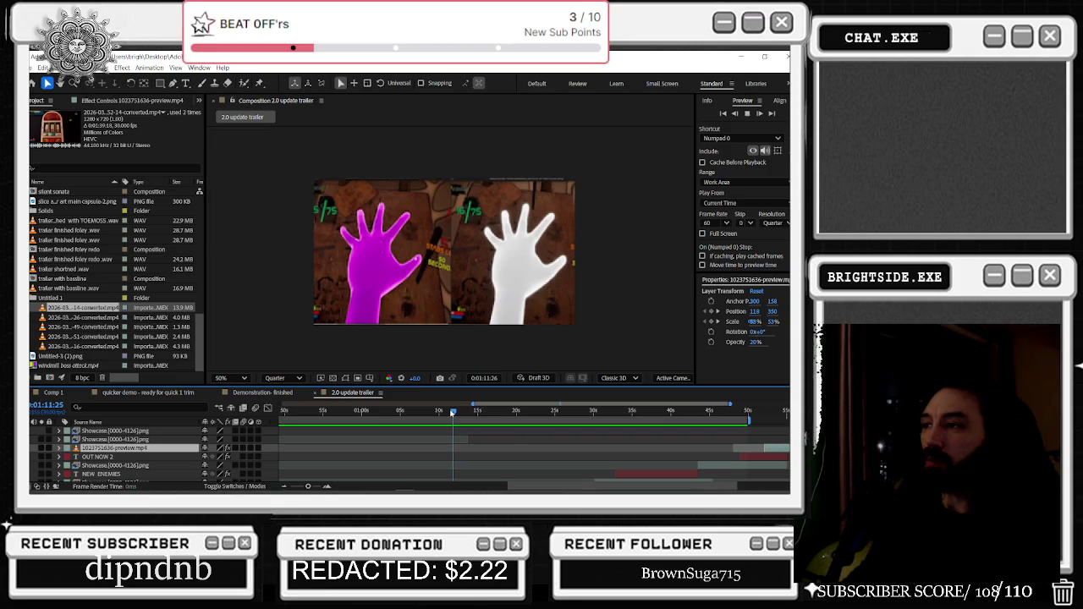
scroll(513, 432, "down", 3)
scroll(516, 431, "down", 3)
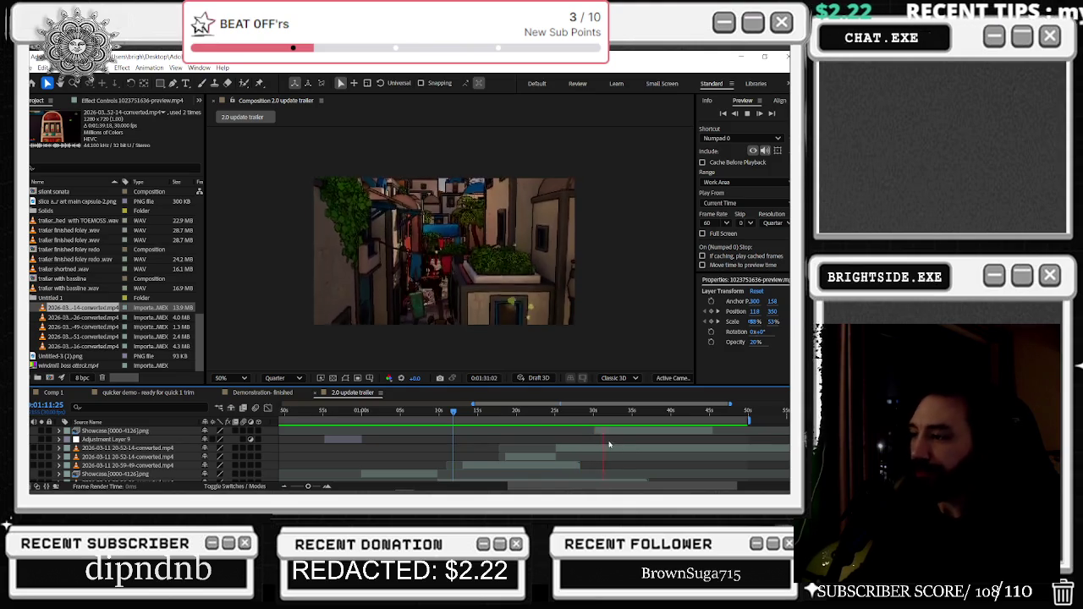
left_click_drag(557, 410, 516, 412)
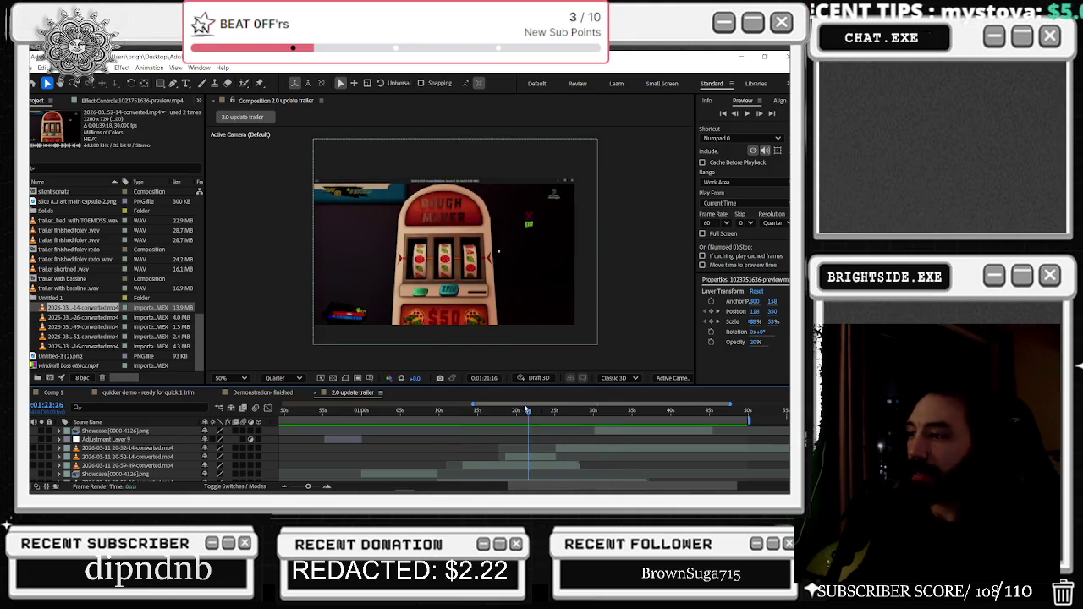
left_click_drag(568, 450, 403, 439)
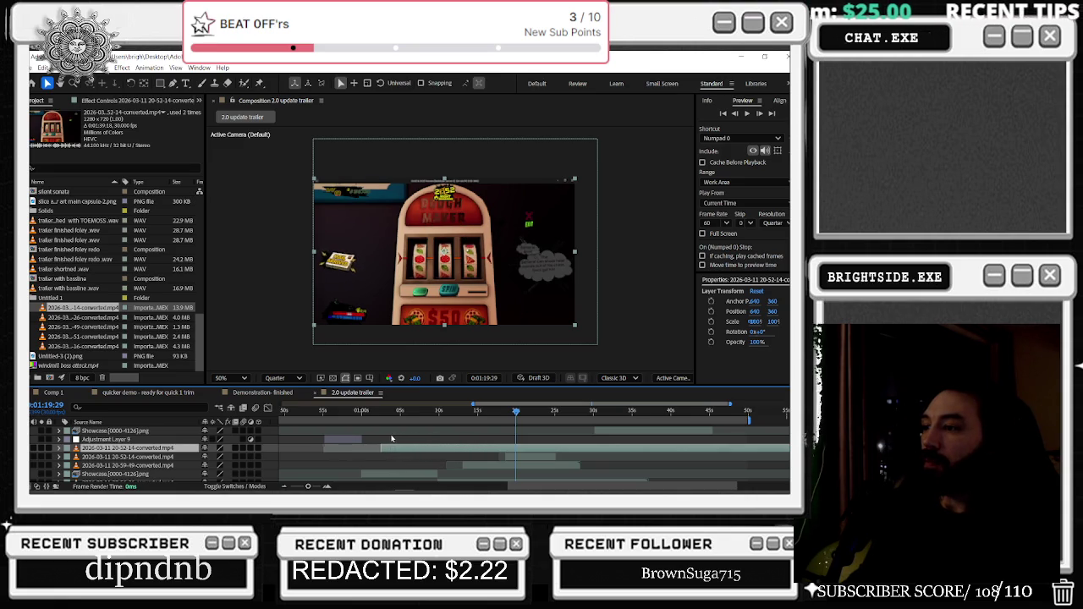
mouse_move(381, 439)
left_mouse_down()
mouse_move(368, 435)
mouse_move(388, 432)
left_mouse_up()
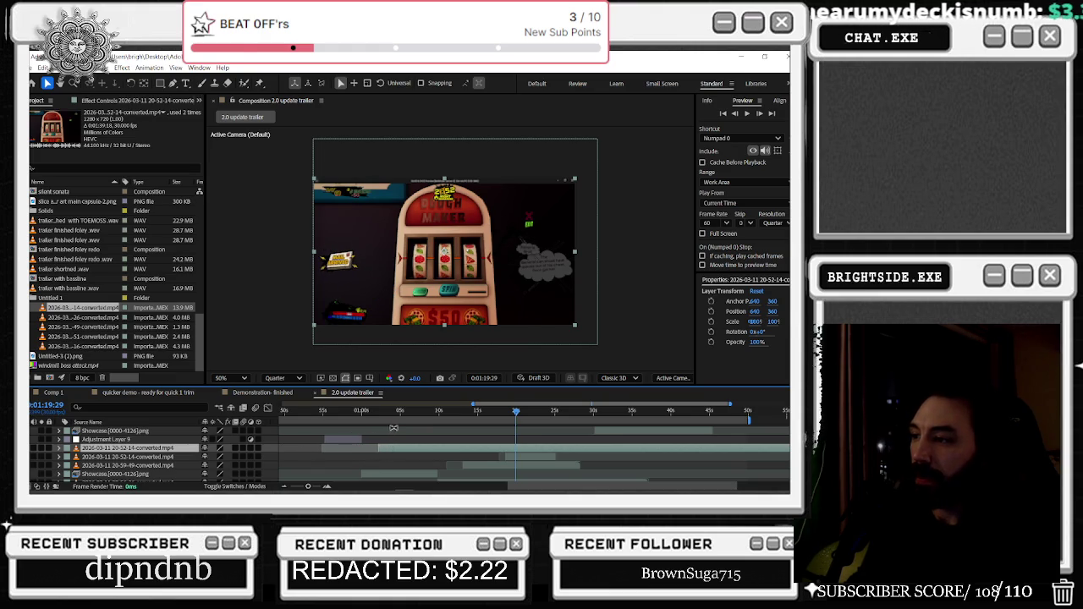
Preview the trailer from around 1:13, stopping at 1:24:27
left_click(525, 432)
key("space")
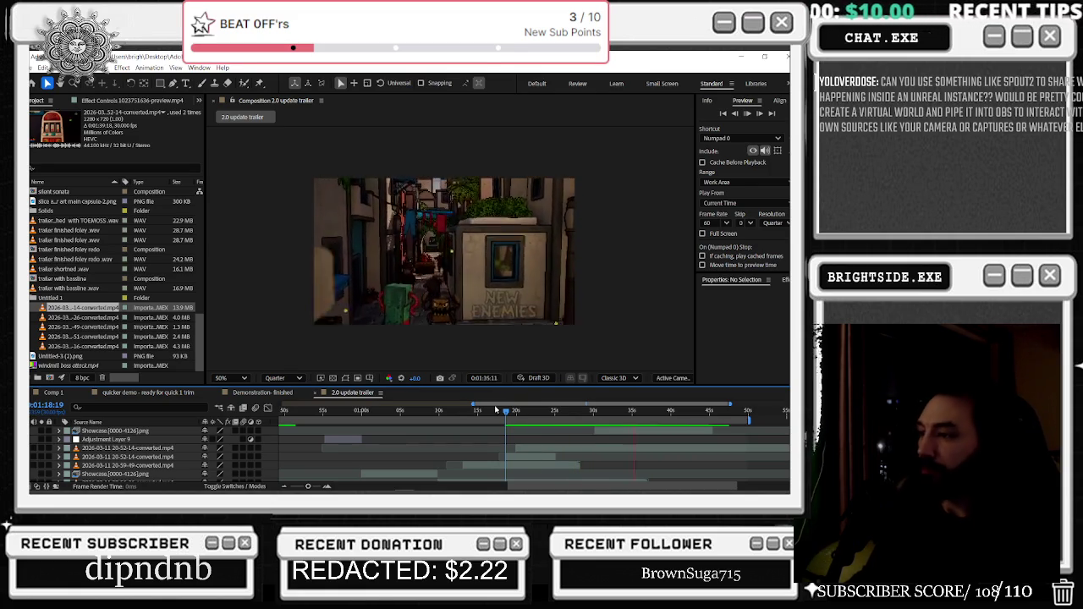
left_click_drag(506, 411, 464, 411)
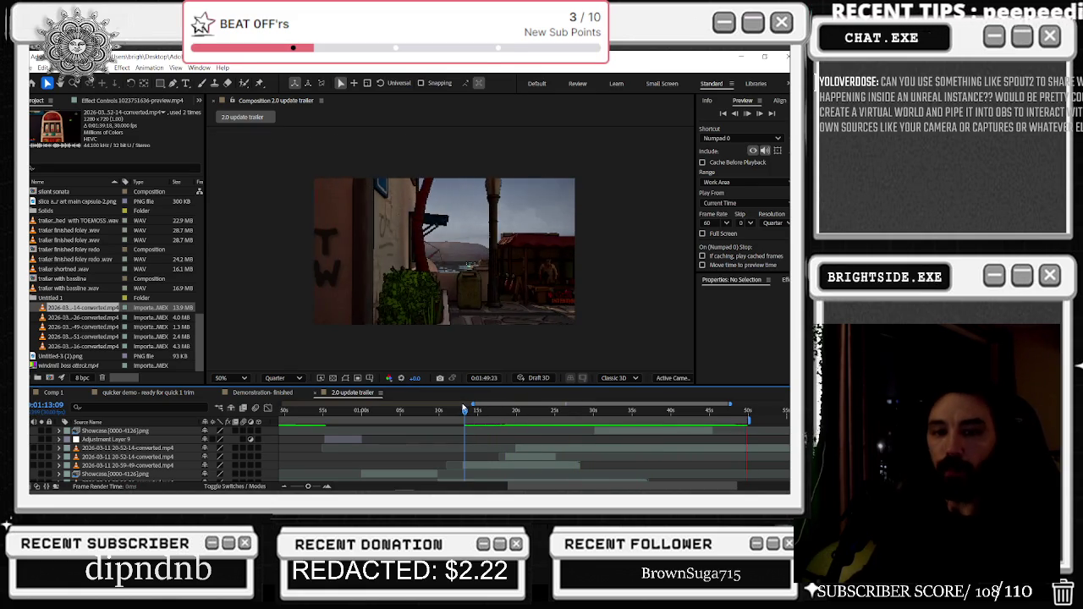
key("space")
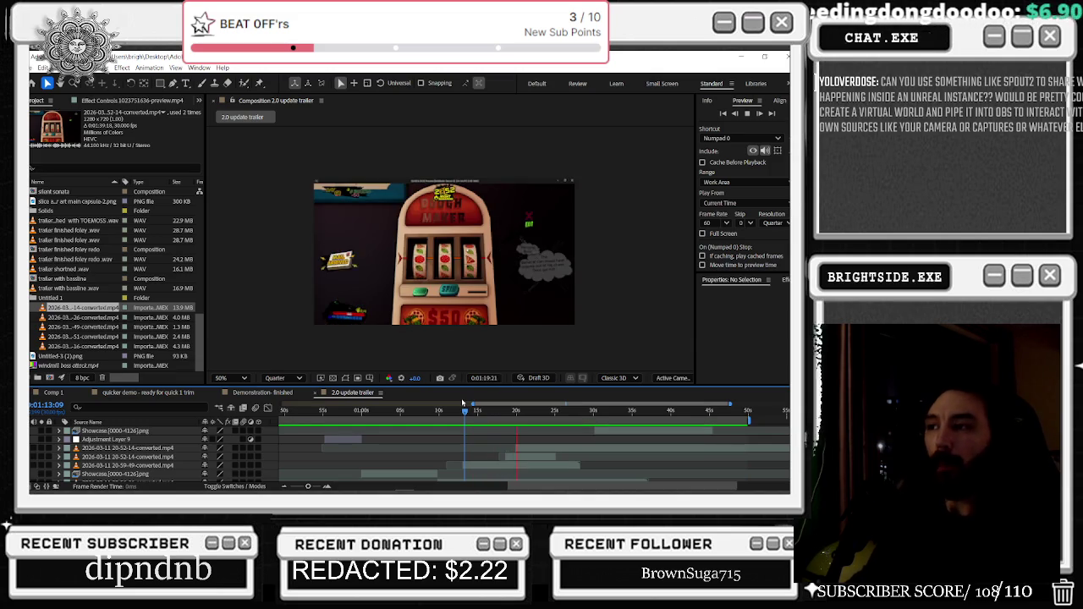
left_click(512, 448)
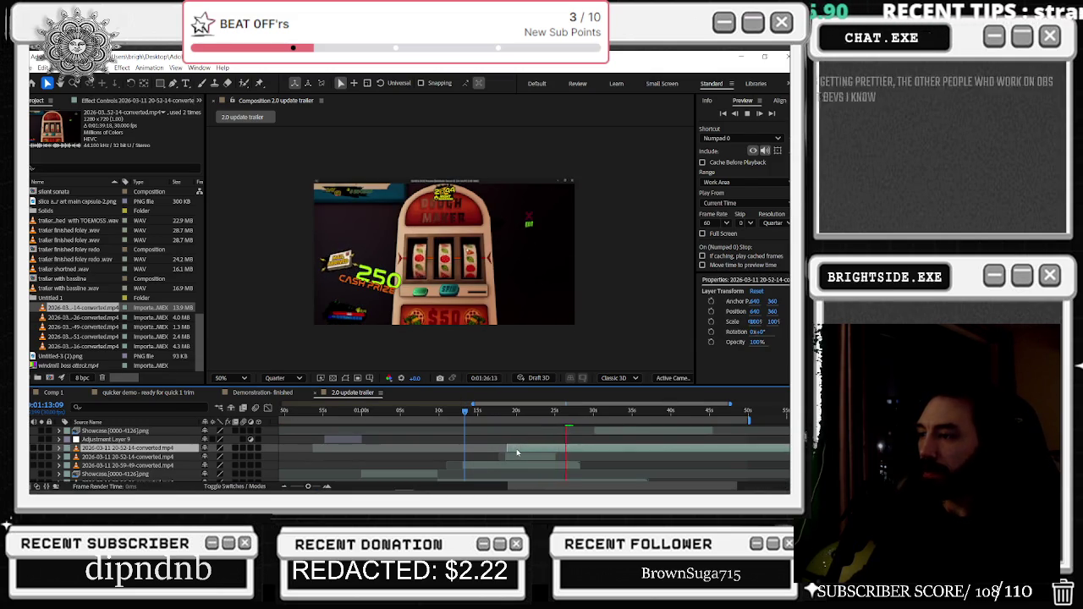
left_click(560, 412)
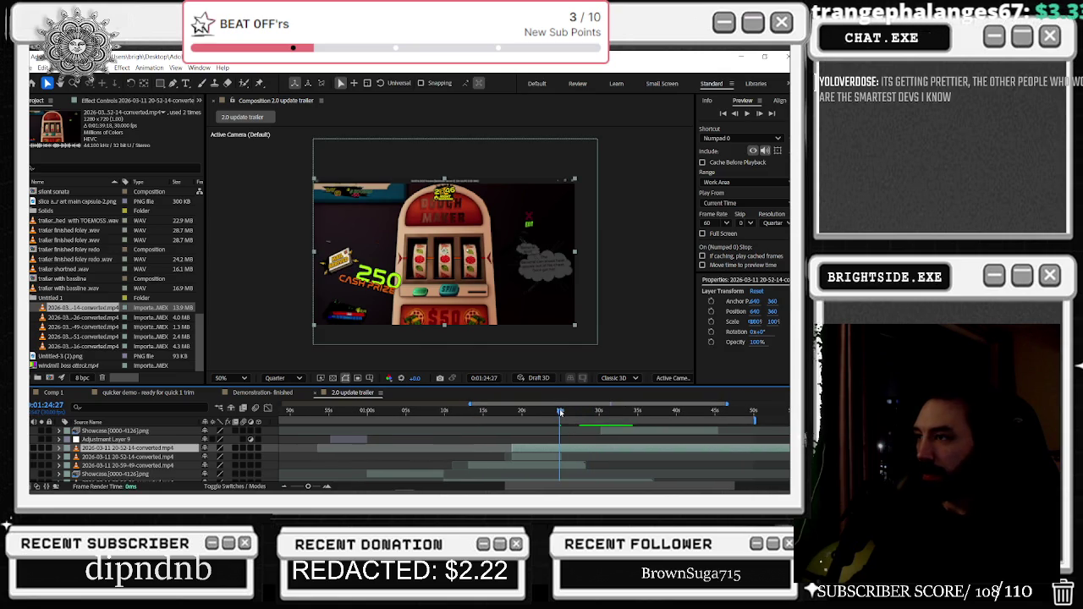
Slide the 20-52-14 cash-prize clip slightly earlier, then select five layers
left_click(602, 428)
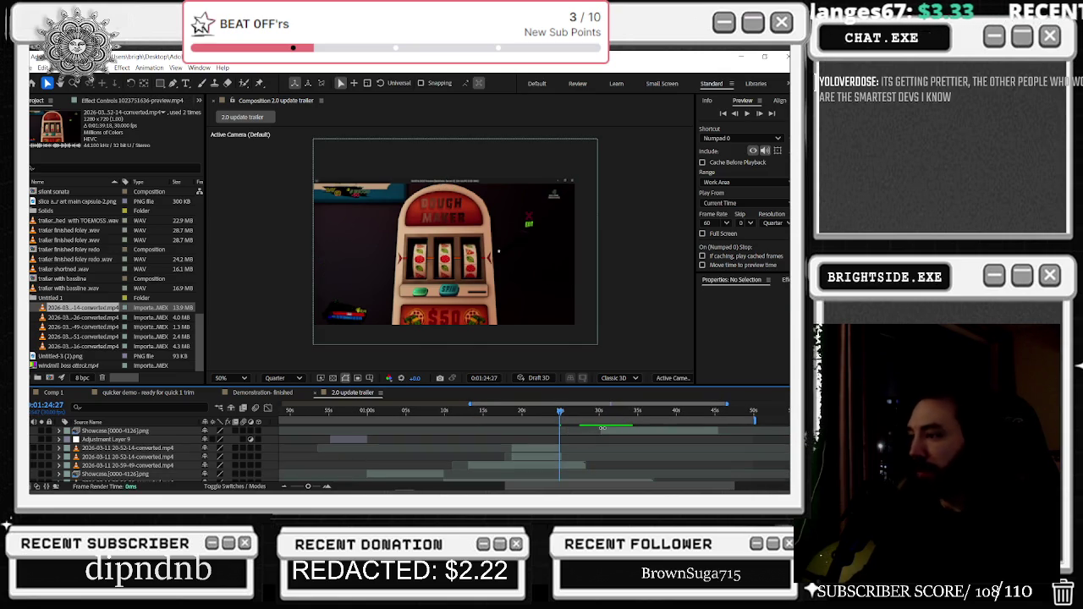
left_click(614, 432)
left_click(577, 449)
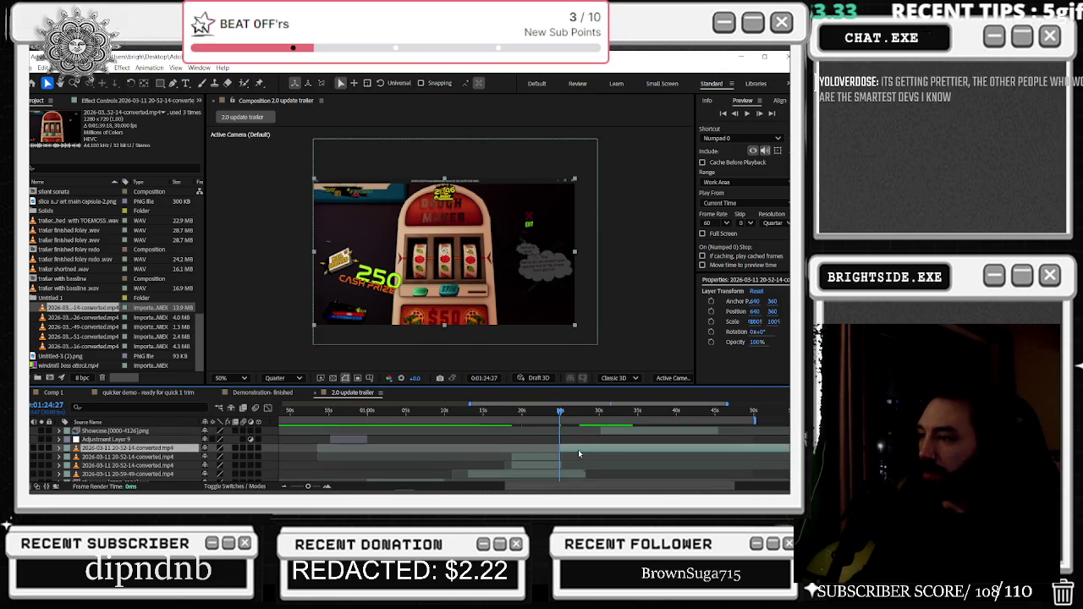
left_click_drag(570, 449, 332, 465)
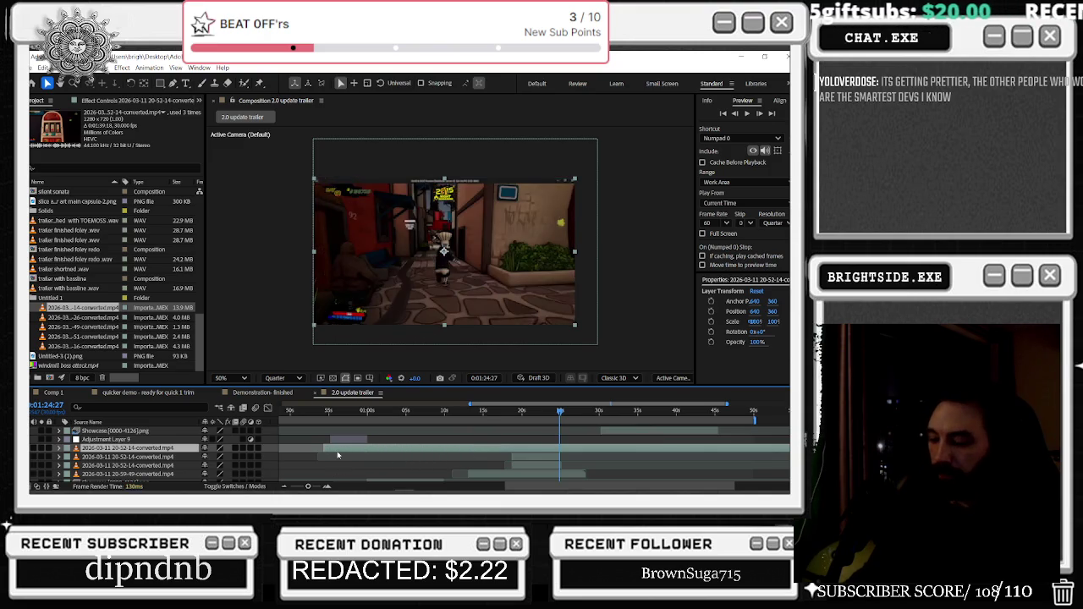
scroll(652, 435, "up", 2)
left_click_drag(649, 459, 772, 472)
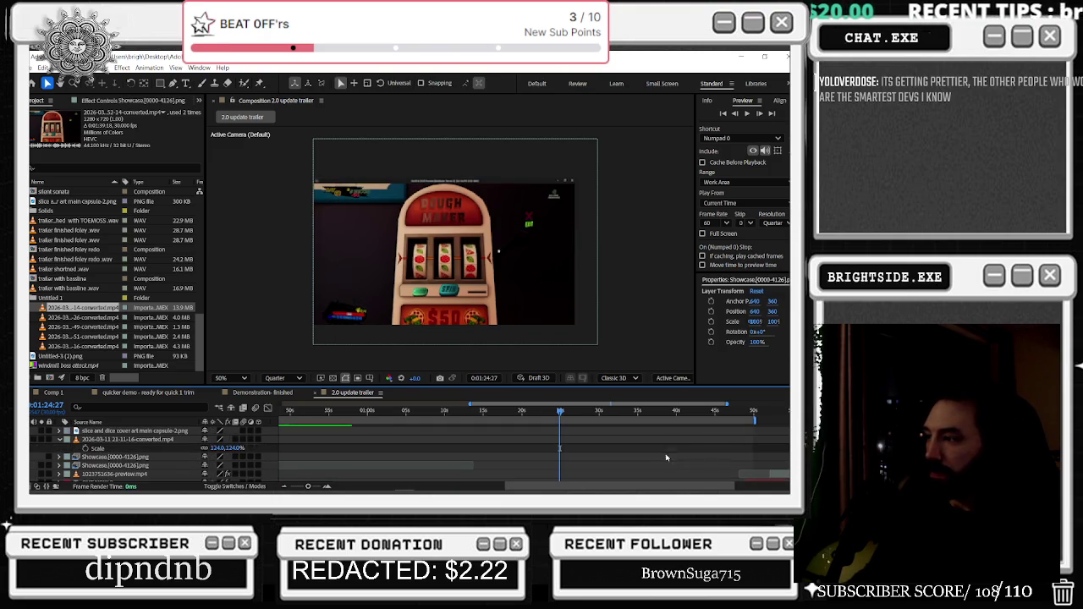
Move the Showcase layer earlier, past the current time at the 250 cash prize
scroll(771, 472, "up", 3)
scroll(772, 472, "up", 2)
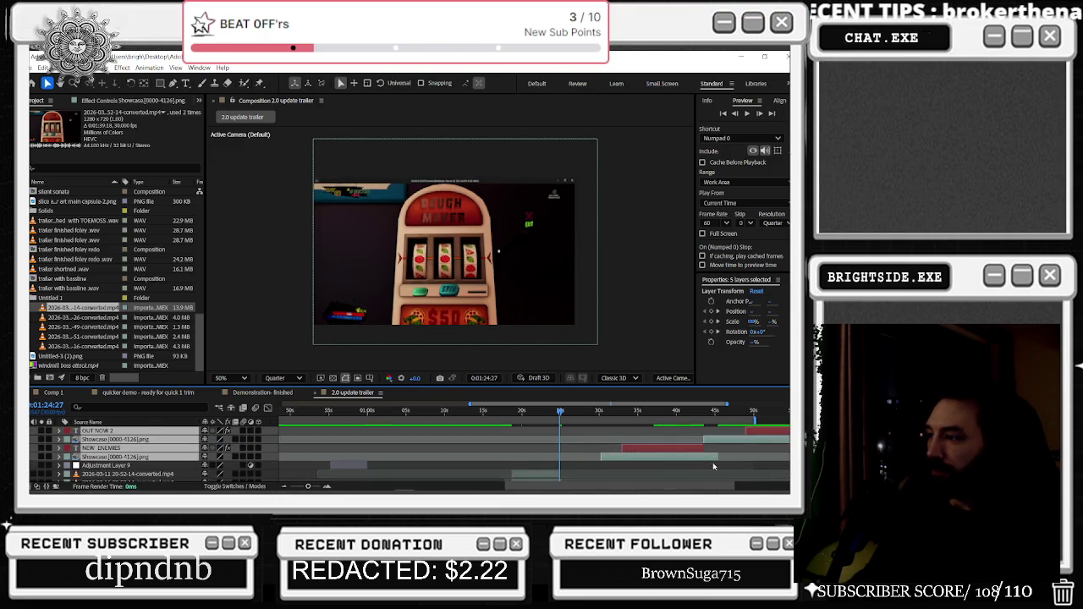
scroll(643, 448, "up", 2)
mouse_move(581, 436)
left_mouse_down()
mouse_move(549, 420)
mouse_move(489, 420)
mouse_move(555, 412)
mouse_move(519, 414)
mouse_move(530, 414)
left_mouse_up()
left_click_drag(534, 413, 555, 413)
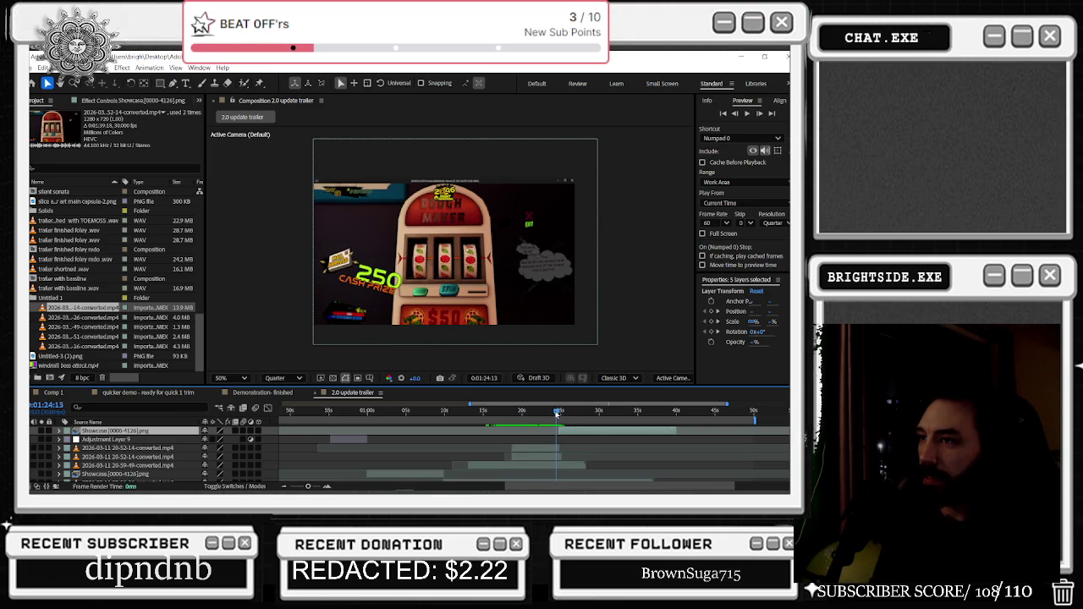
Scale the two gameplay clips to about 116%, reposition them, and replay from 1:13
left_click(169, 448)
left_click(170, 456, "ctrl")
key("s")
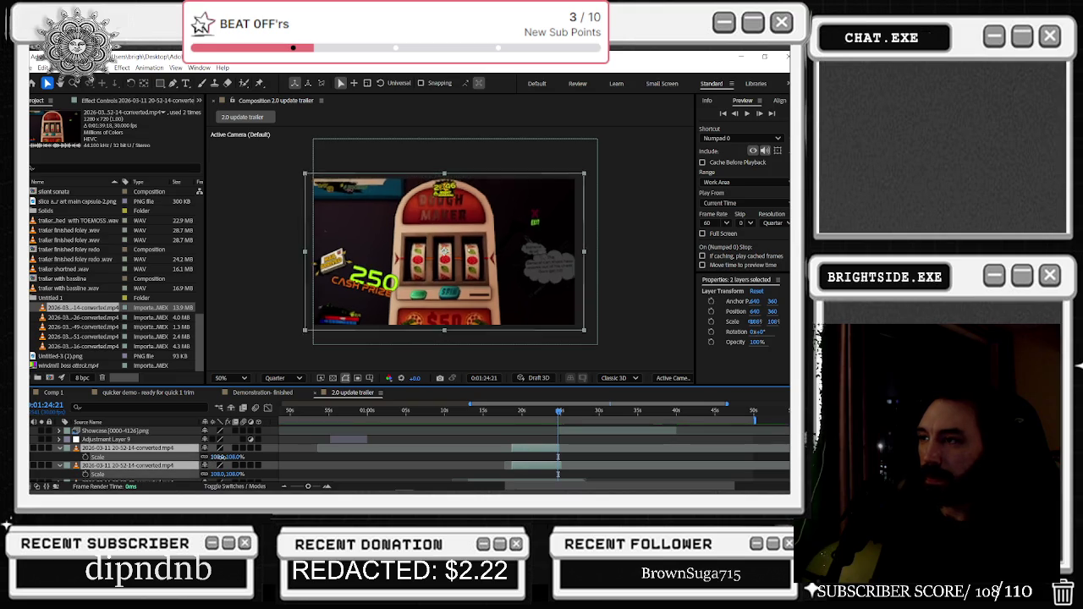
left_click_drag(218, 457, 234, 456)
left_click_drag(481, 297, 506, 284)
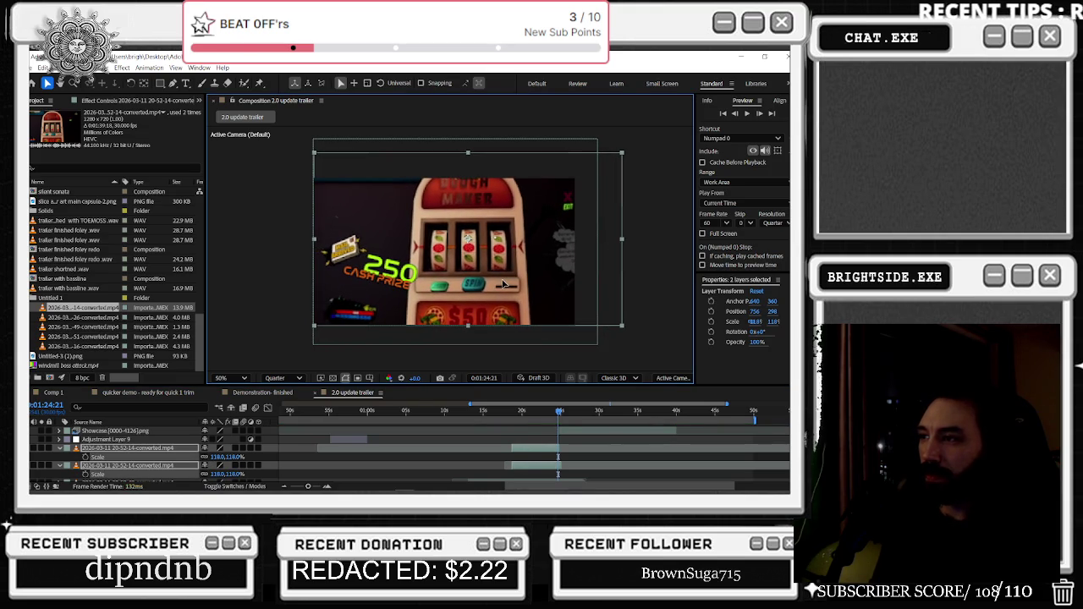
left_click(588, 431)
left_click_drag(575, 410, 502, 411)
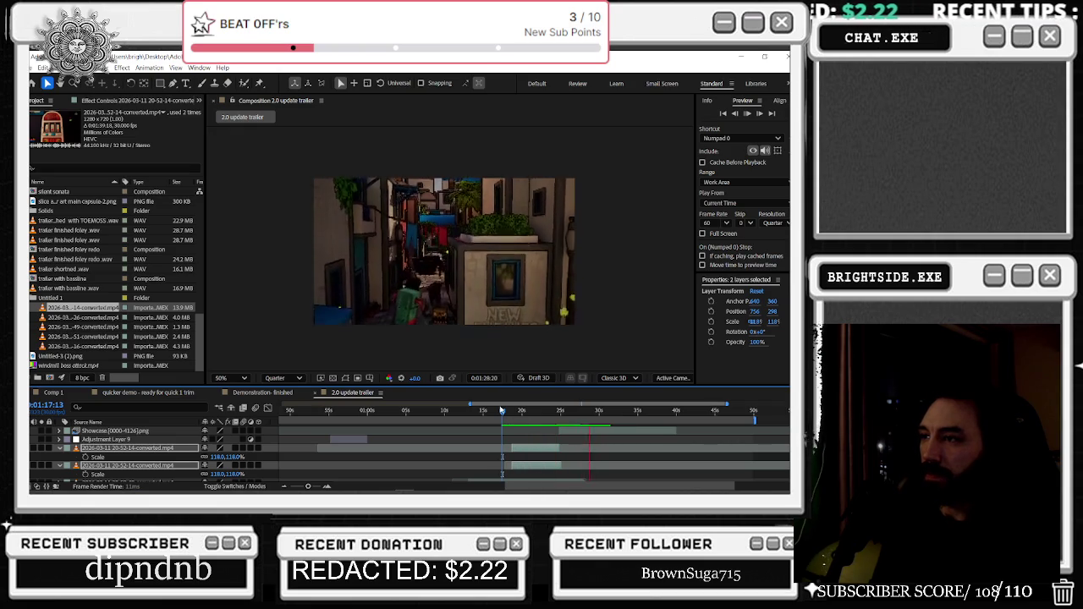
mouse_move(539, 412)
left_mouse_down()
mouse_move(474, 409)
mouse_move(553, 407)
mouse_move(416, 401)
left_mouse_up()
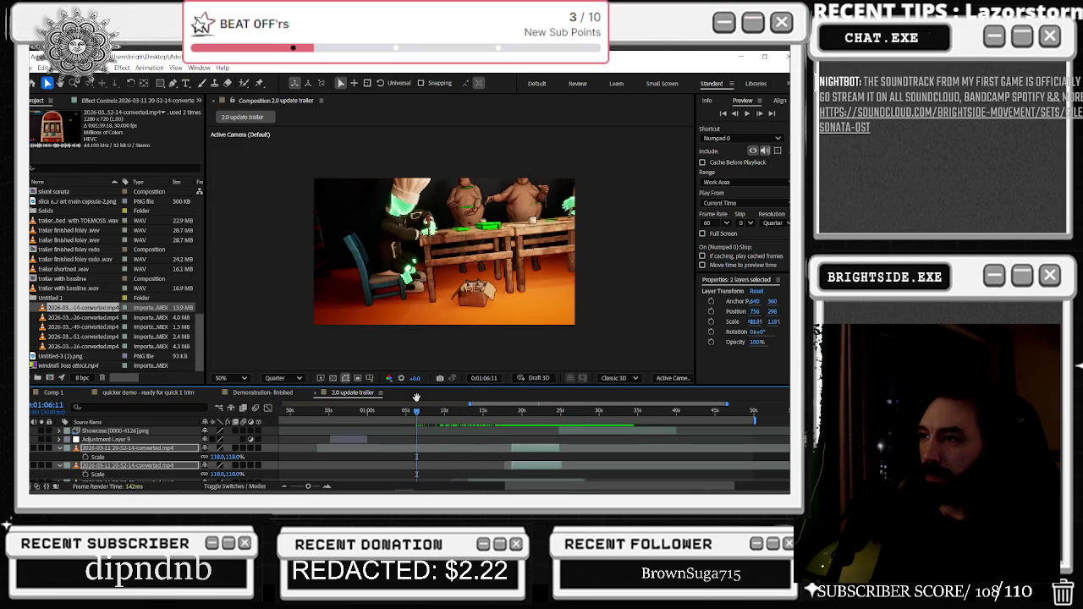
key("space")
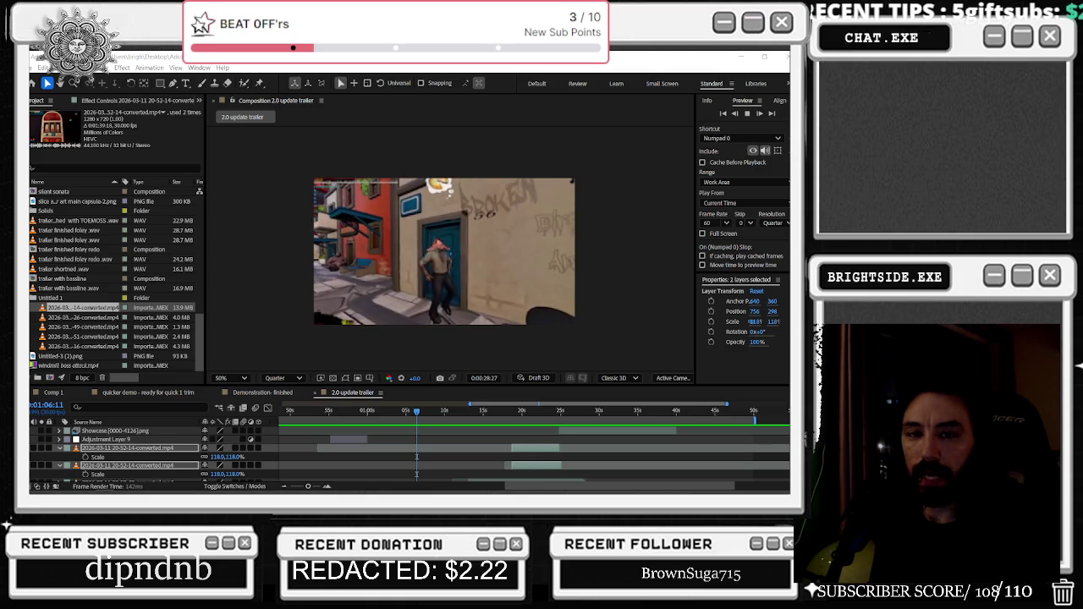
Preview the 0:44–0:56 section, then move the work area start to 0:00
left_click_drag(423, 411, 312, 411)
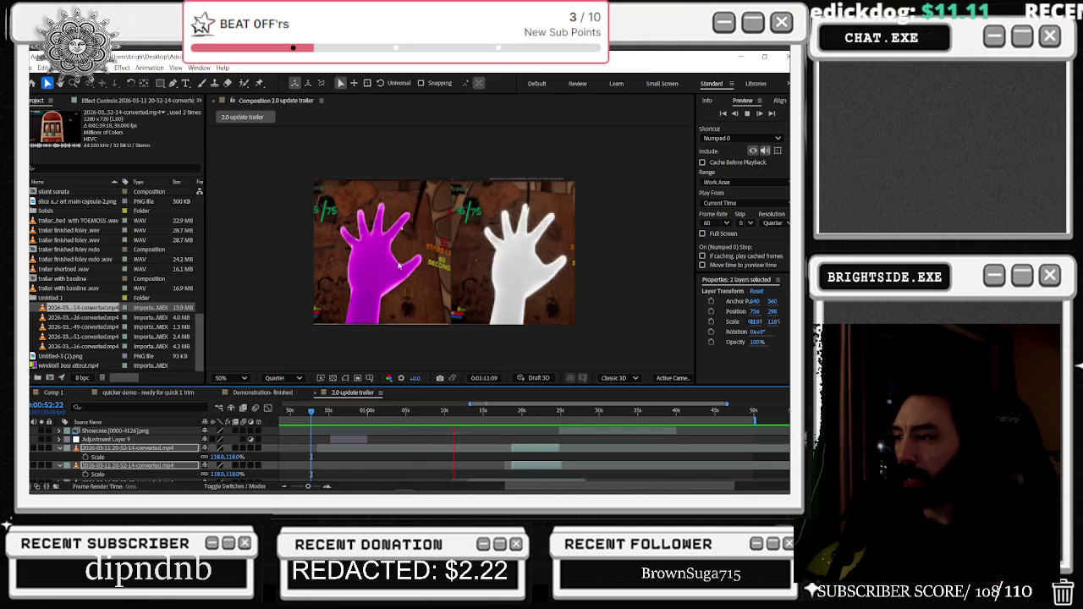
mouse_move(311, 412)
left_mouse_down()
mouse_move(415, 411)
mouse_move(499, 386)
left_mouse_up()
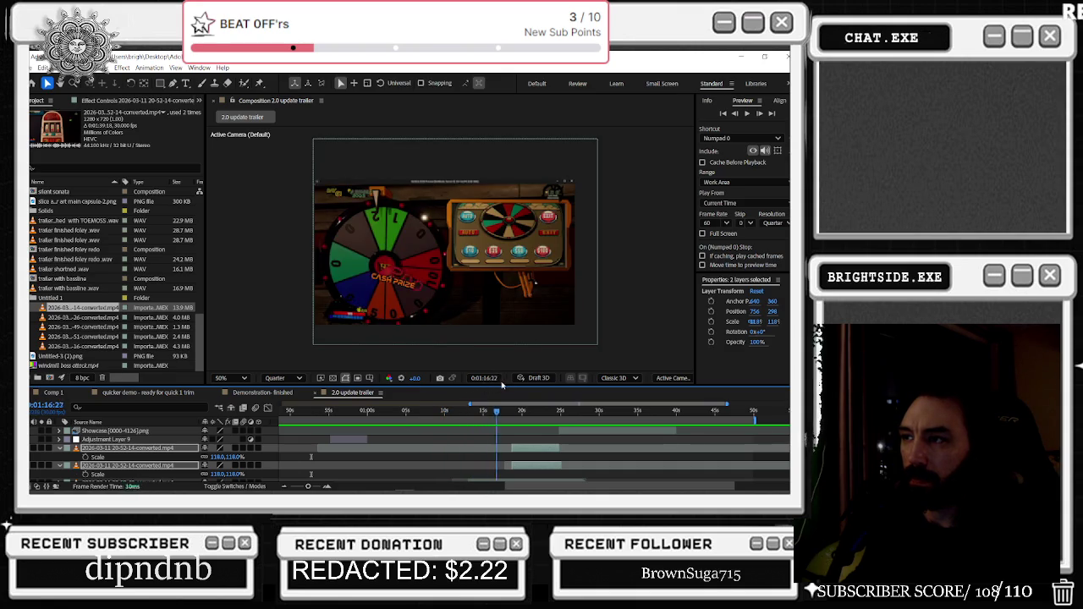
key("space")
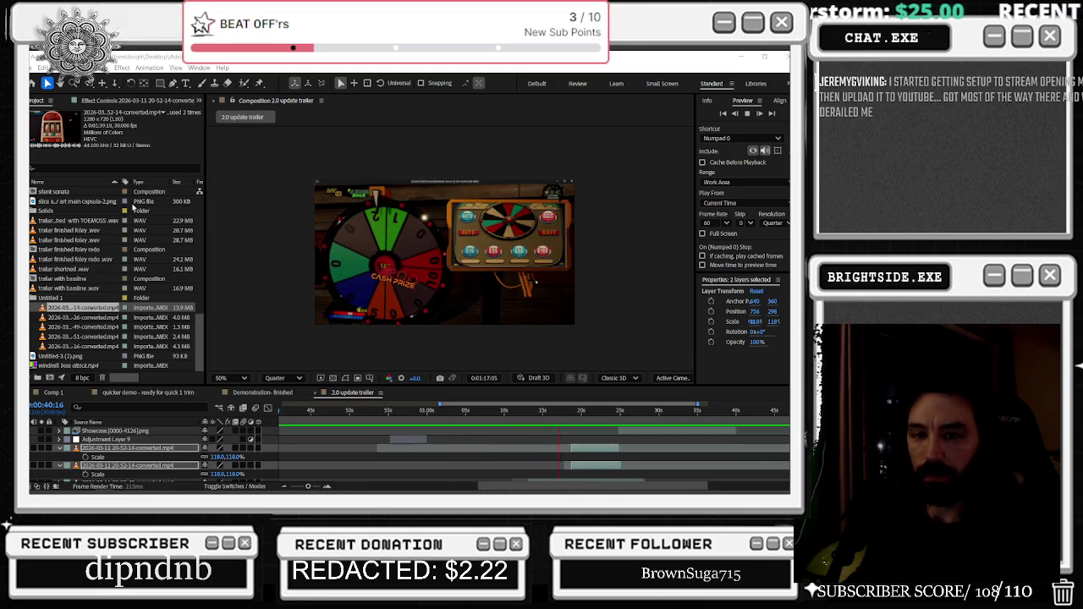
left_click(310, 412)
key("space")
left_click_drag(316, 421, 275, 436)
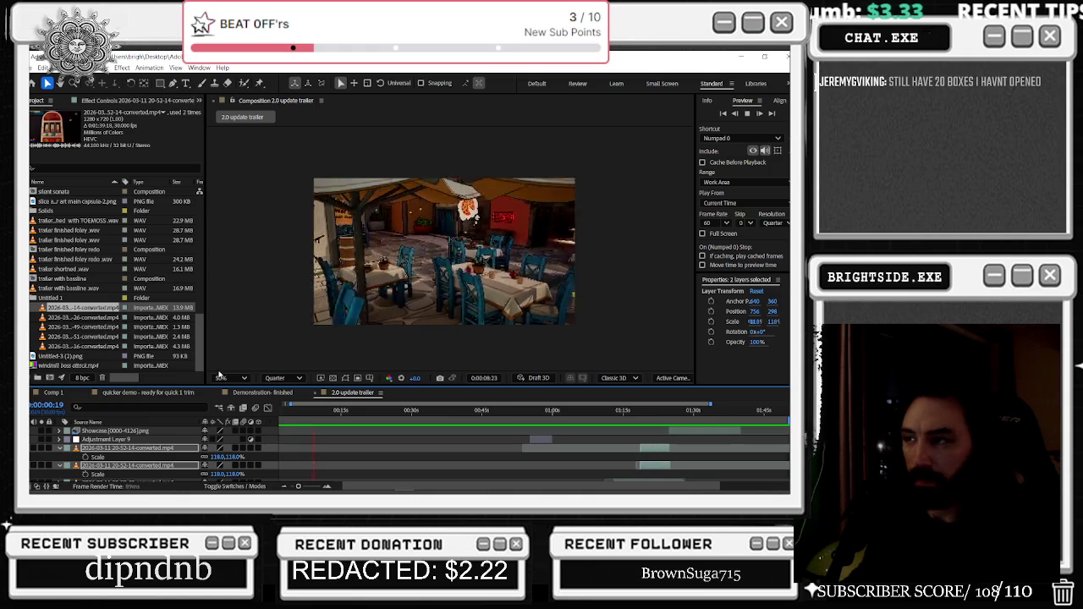
scroll(441, 441, "down", 1)
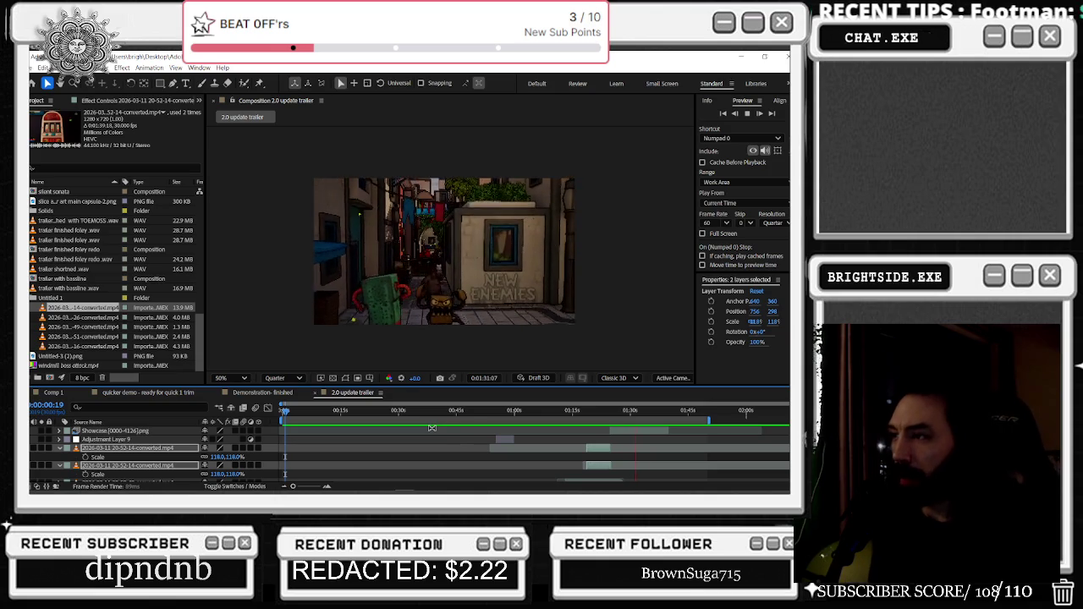
key("space")
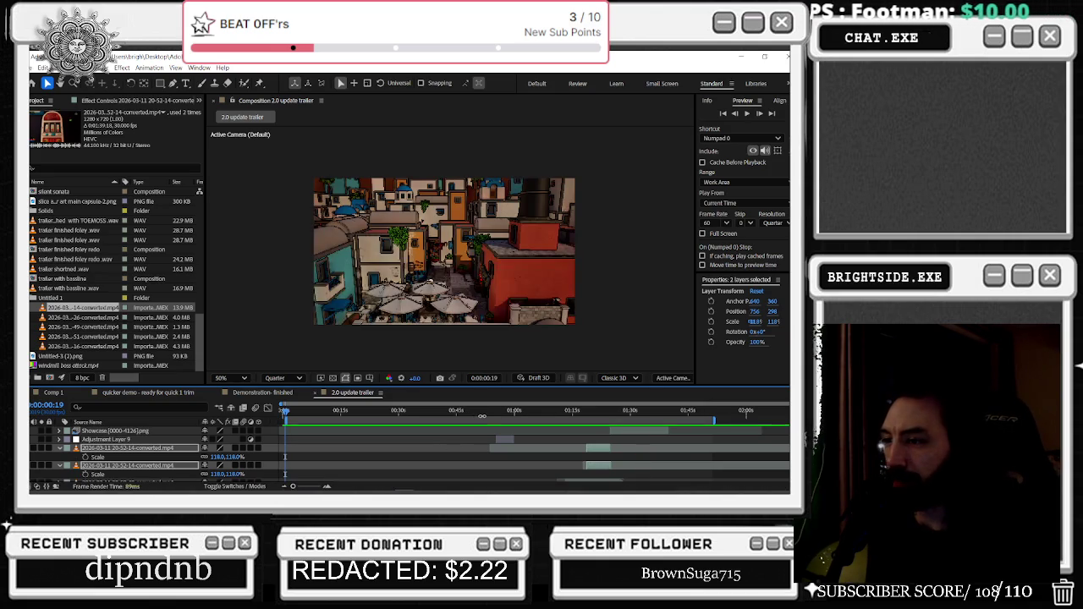
left_click(497, 411)
left_click_drag(499, 411, 512, 411)
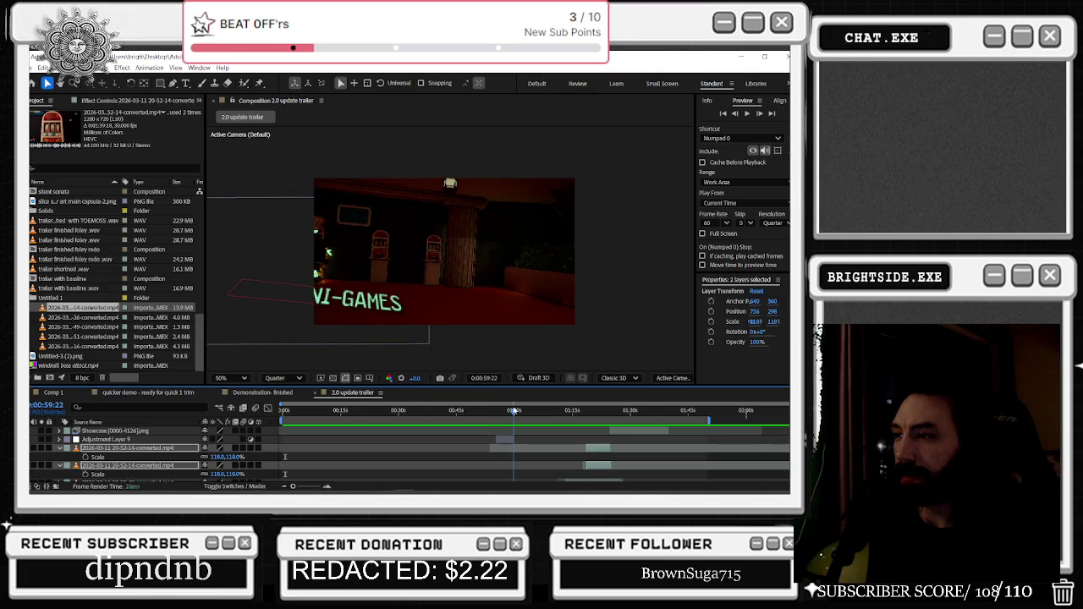
left_click_drag(513, 411, 553, 407)
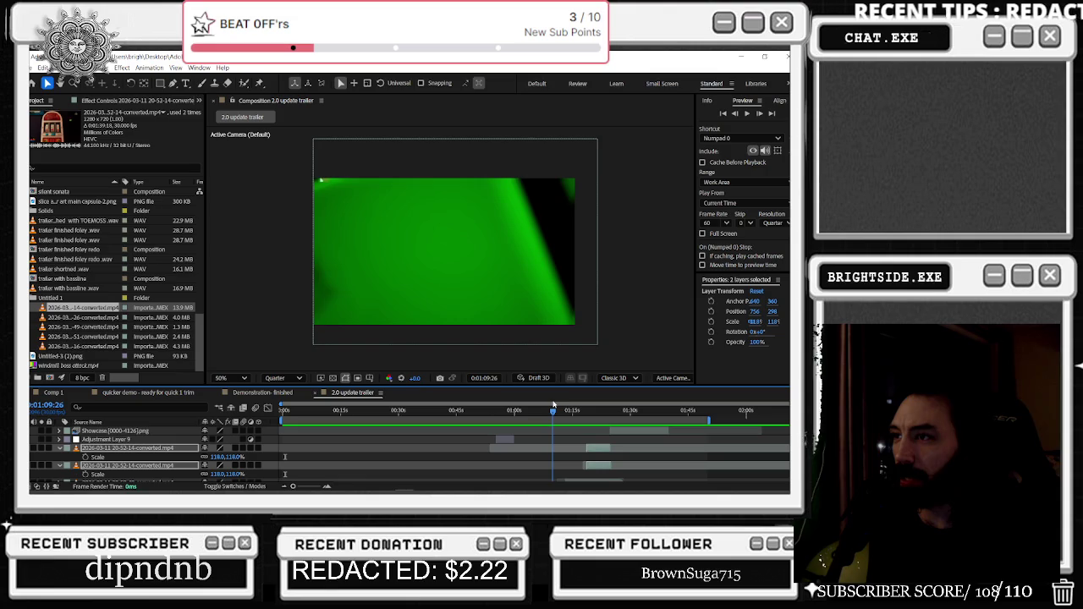
mouse_move(553, 407)
left_mouse_down()
mouse_move(594, 407)
mouse_move(482, 427)
left_mouse_up()
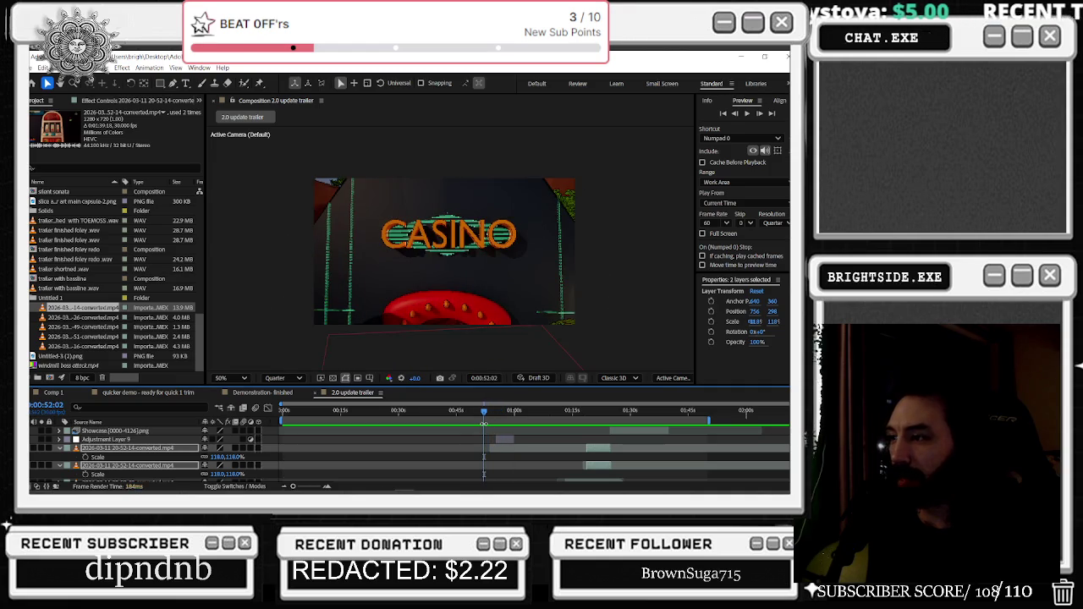
key("space")
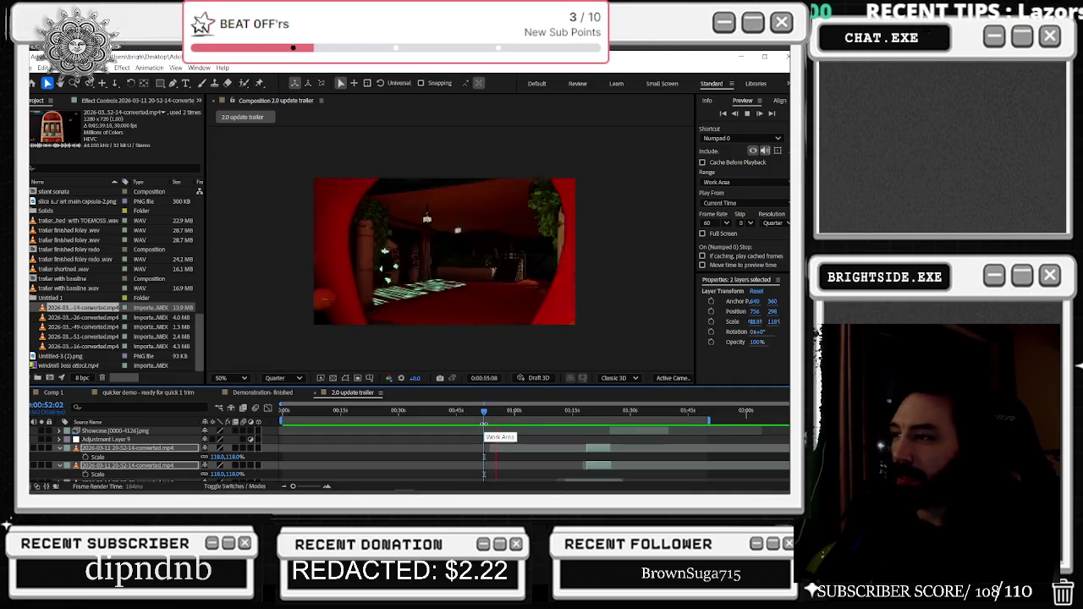